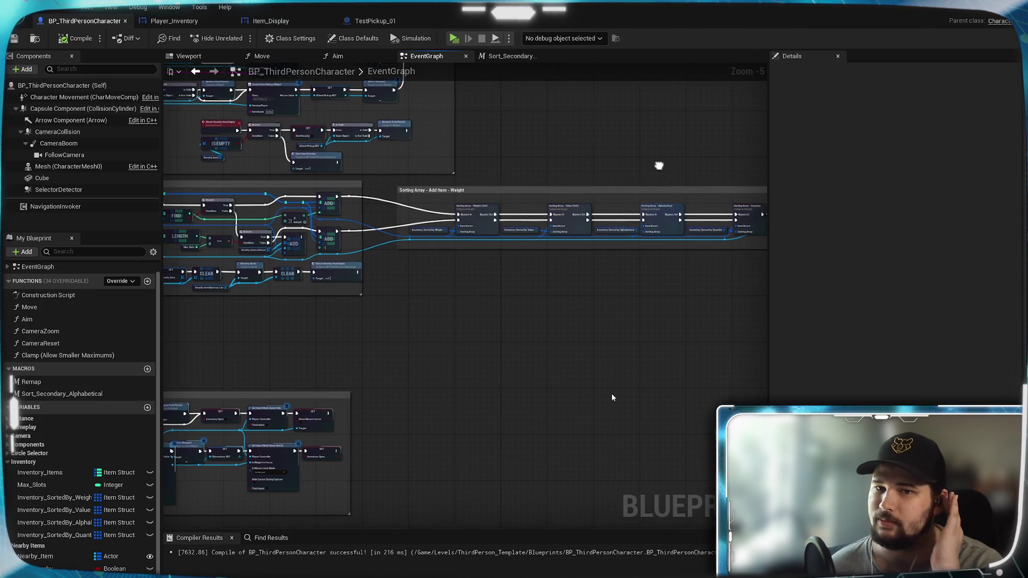
- Enter the Sorting Array - Alphabetical collapsed graph and locate the loose Sort String Array nodes
left_click_drag(658, 162, 608, 255)
double_click(608, 228)
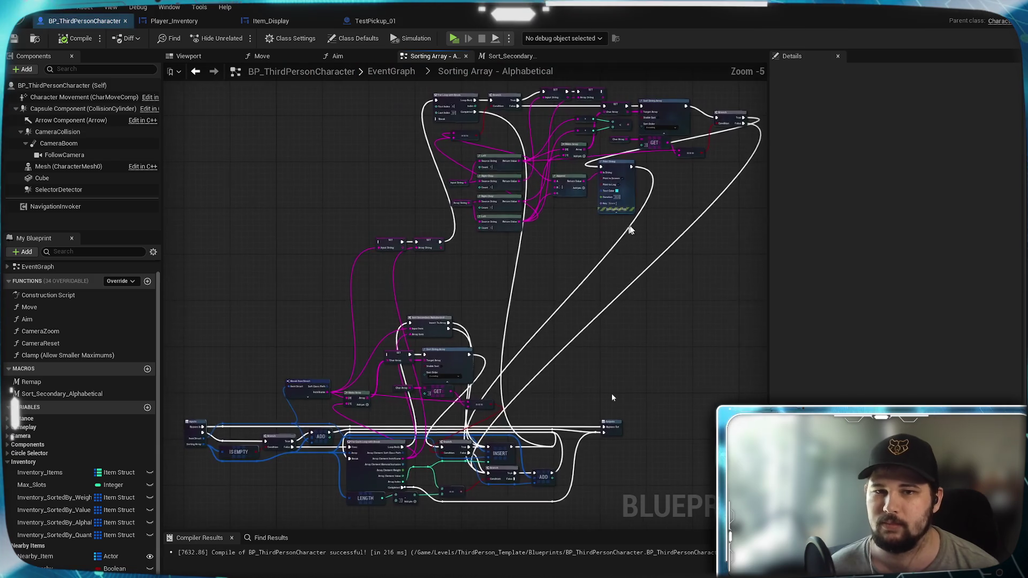
left_click_drag(326, 144, 715, 363)
scroll(478, 305, "up", 1)
scroll(475, 326, "up", 1)
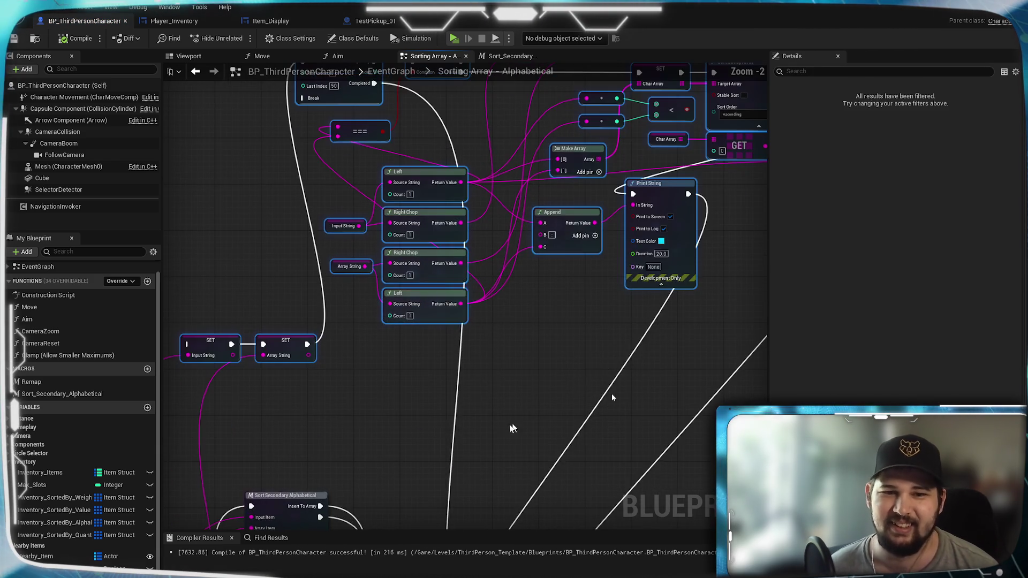
scroll(529, 236, "up", 1)
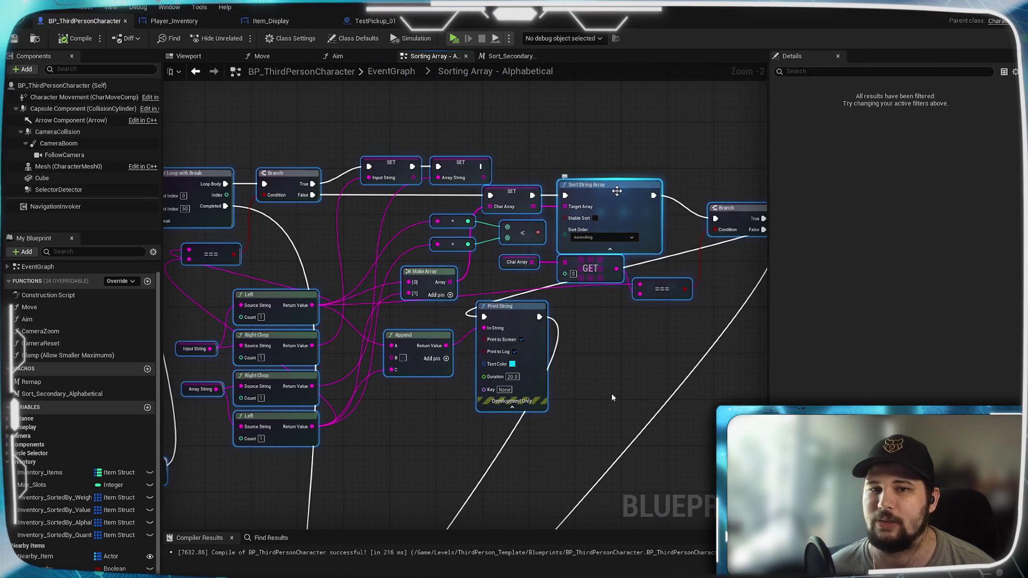
left_click(620, 204)
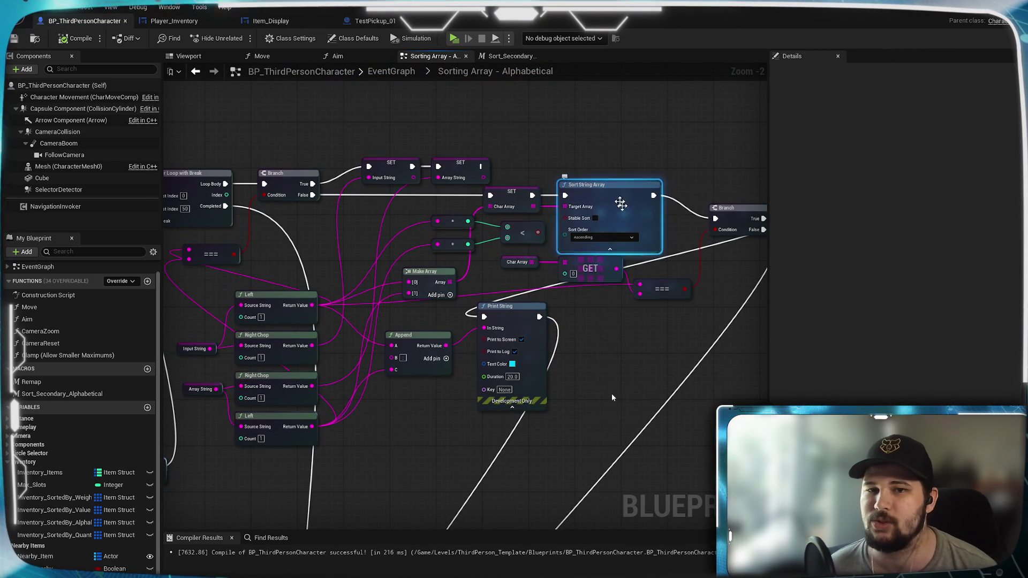
left_click_drag(588, 218, 458, 437)
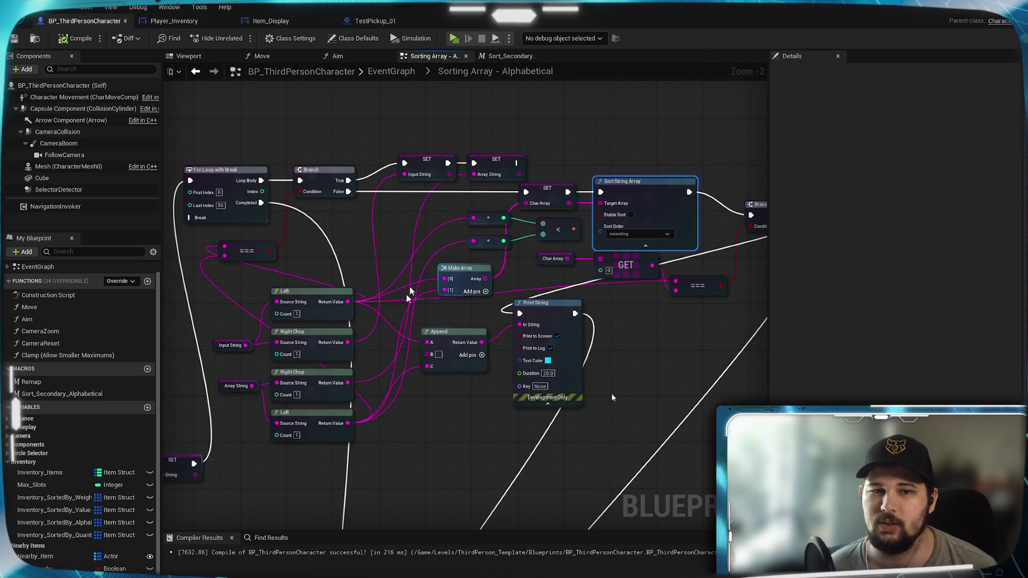
left_click_drag(458, 434, 434, 383)
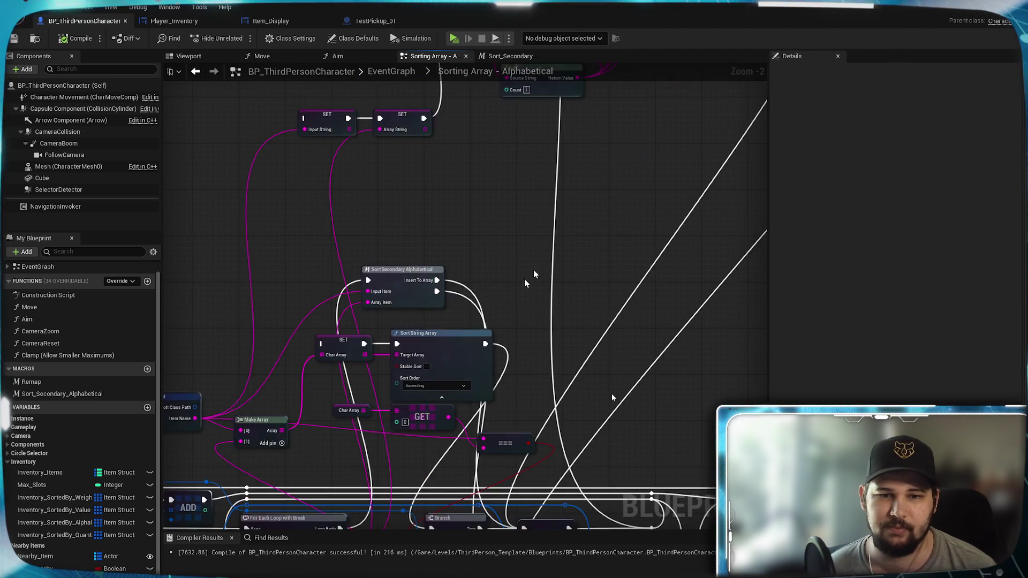
scroll(524, 279, "up", 2)
- Delete the redundant SET, Sort String Array, GET, Make Array and === nodes beside the macro
left_click_drag(274, 345, 674, 183)
key("Delete")
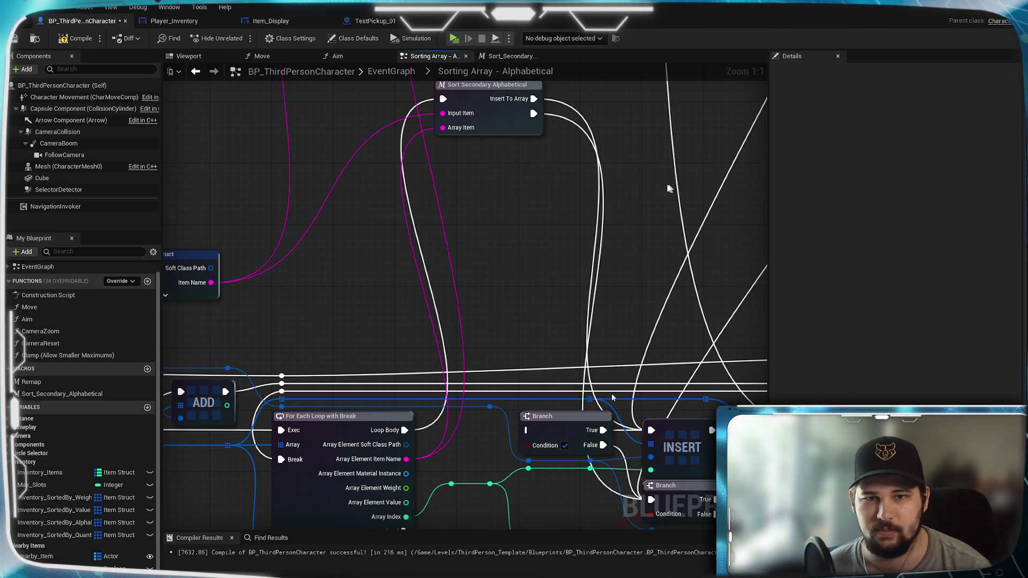
left_click_drag(454, 226, 496, 243)
left_click_drag(535, 130, 569, 356)
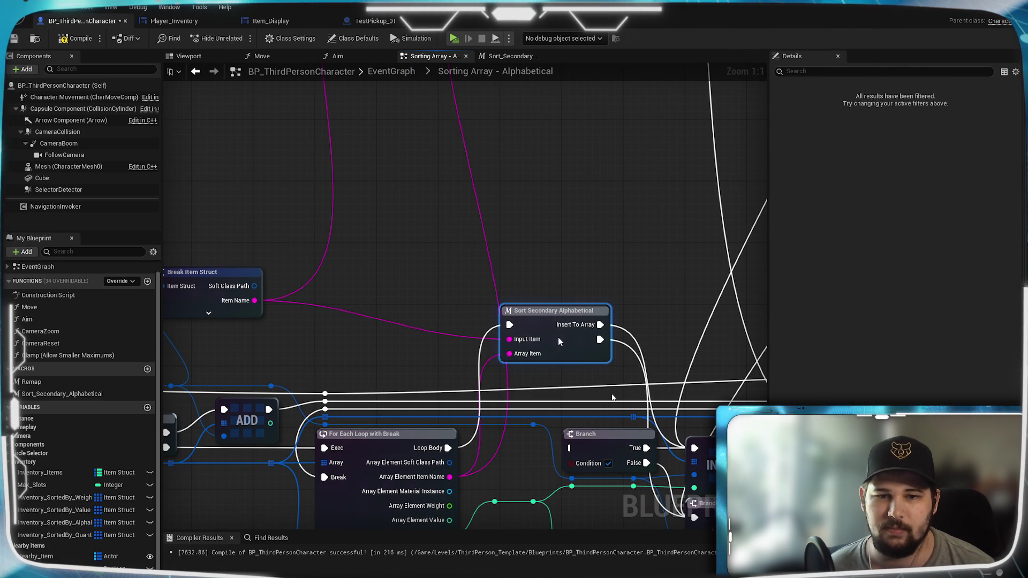
left_click(575, 257)
scroll(610, 225, "down", 2)
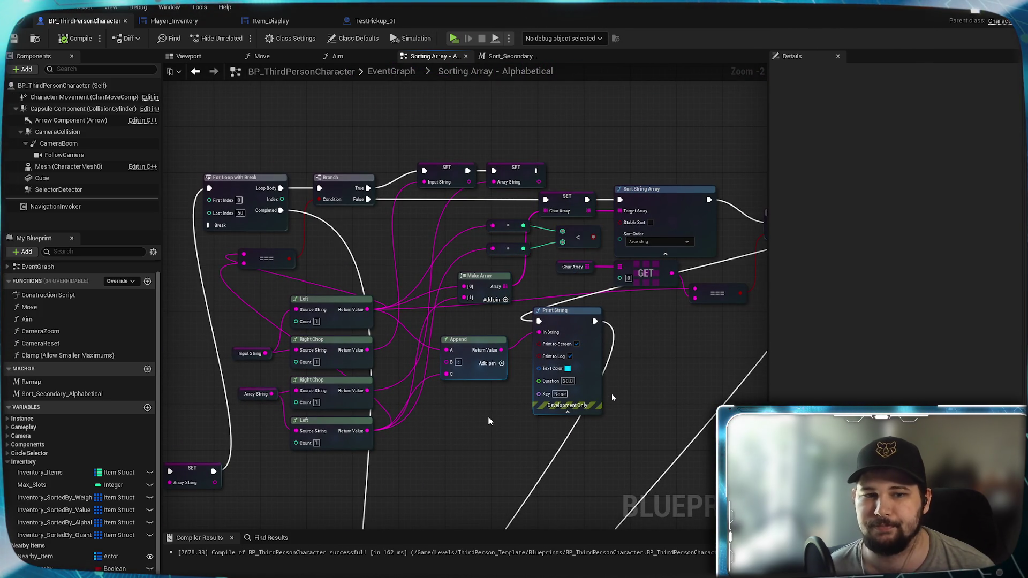
mouse_move(487, 416)
left_mouse_down()
mouse_move(395, 268)
mouse_move(405, 254)
left_mouse_up()
scroll(395, 269, "up", 2)
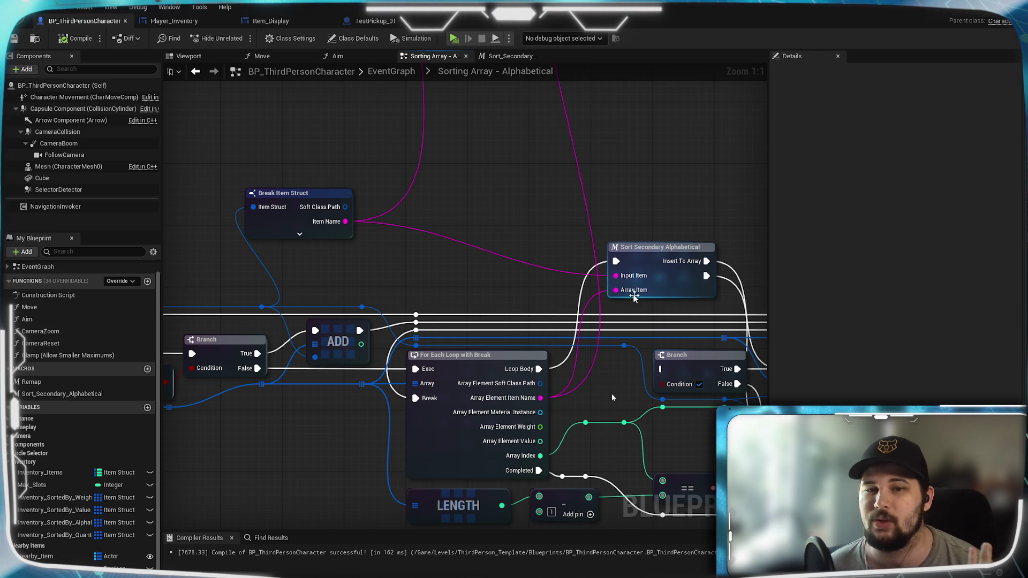
mouse_move(627, 290)
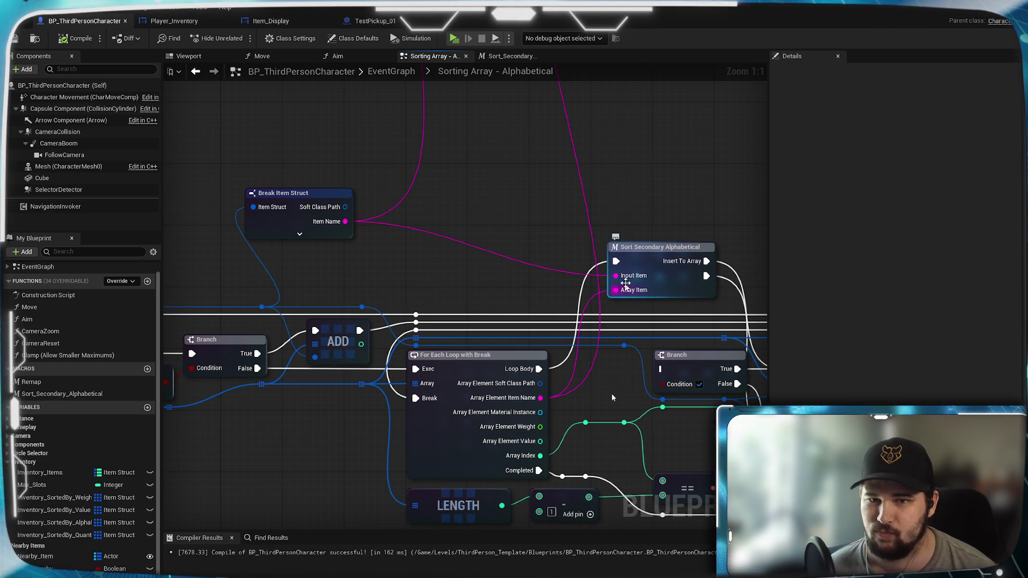
- Pan across the alphabetical sorting graph to review the Chop, SET and === nodes
mouse_move(652, 260)
left_mouse_down()
mouse_move(596, 185)
mouse_move(540, 288)
mouse_move(445, 395)
left_mouse_up()
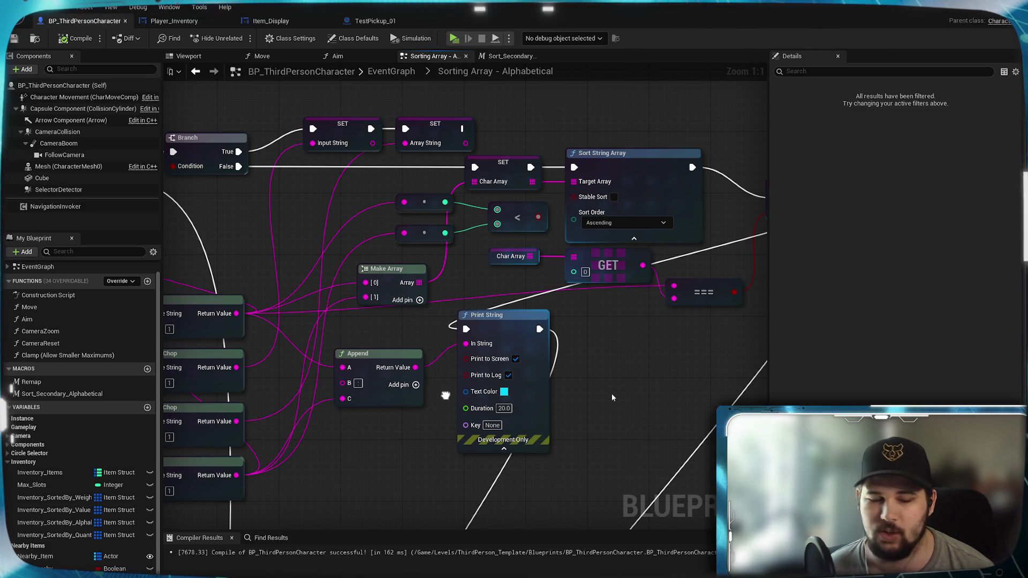
left_click_drag(419, 439, 508, 288)
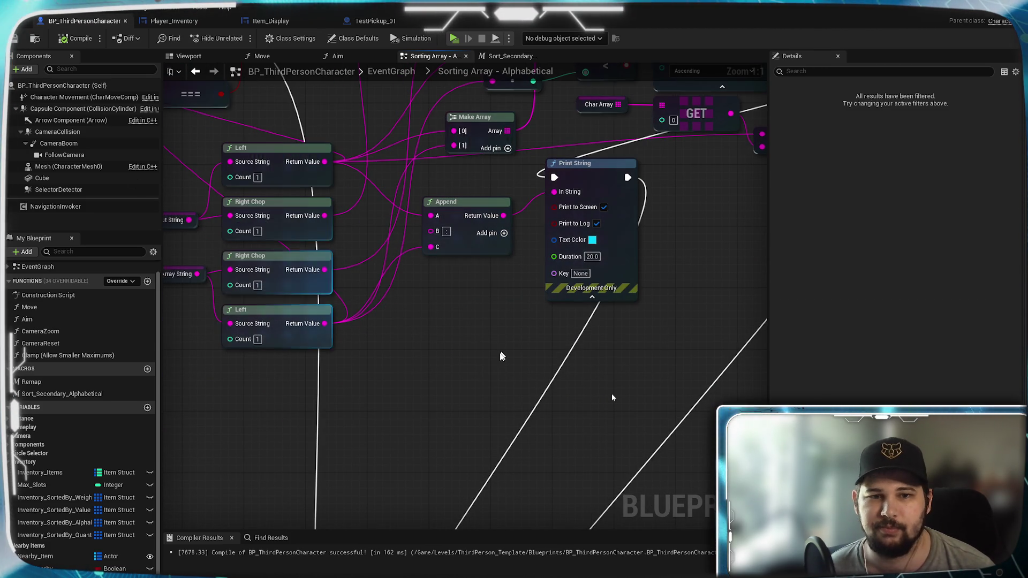
mouse_move(500, 355)
left_mouse_down()
mouse_move(538, 391)
mouse_move(440, 391)
mouse_move(466, 417)
left_mouse_up()
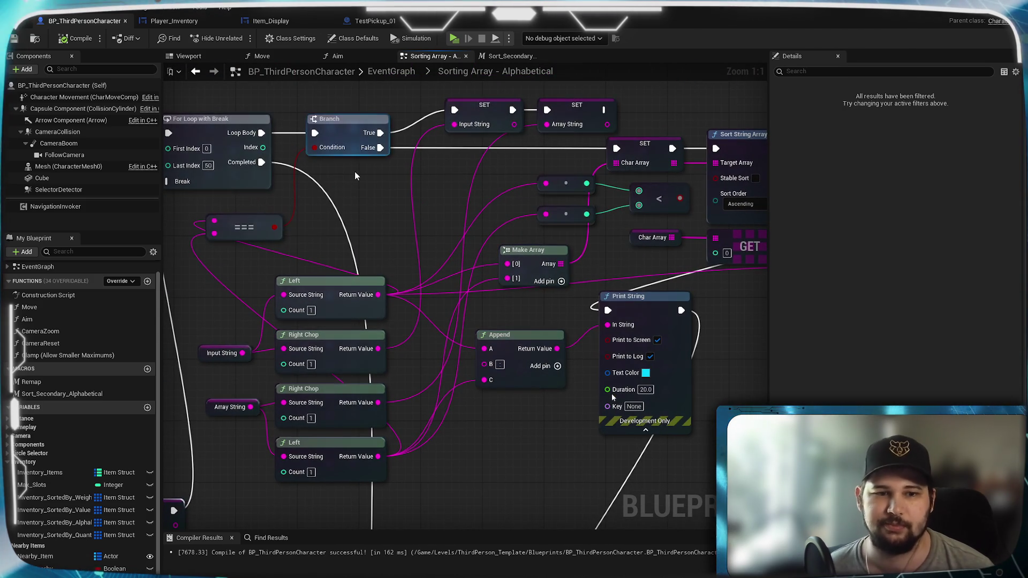
left_click_drag(565, 409, 612, 397)
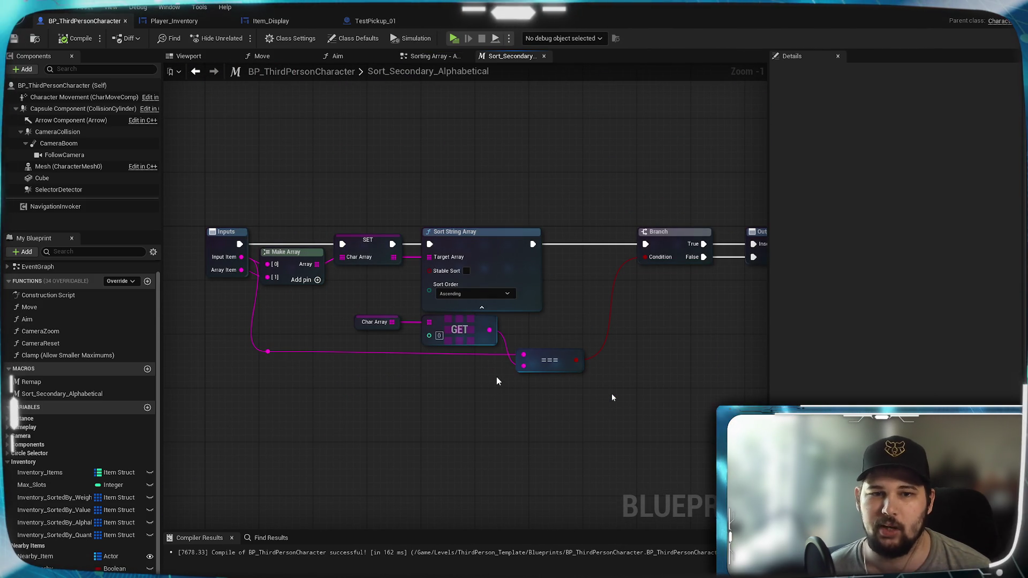
scroll(497, 377, "up", 1)
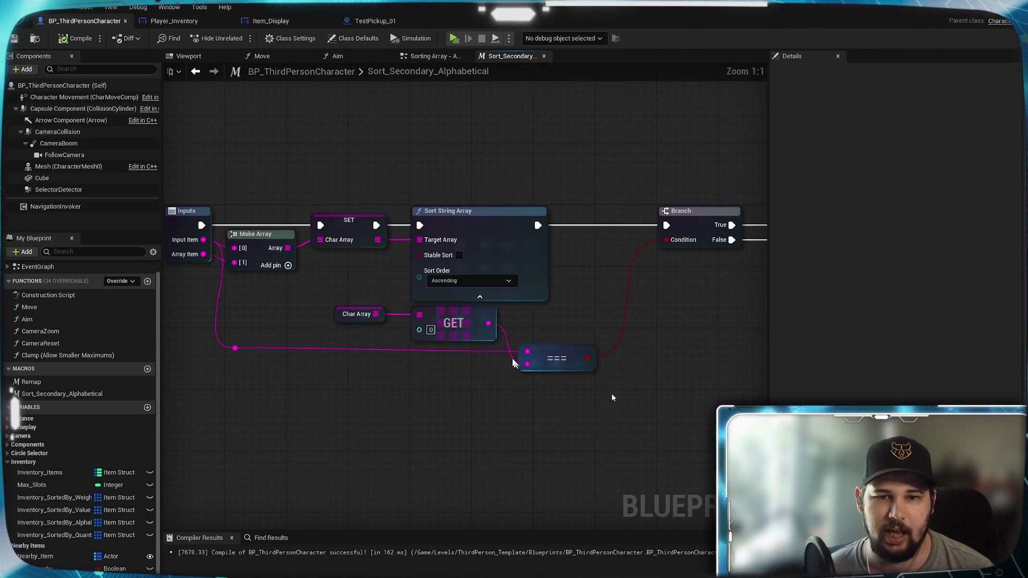
- Rewire the === node so GET's first sorted entry compares against the input item
left_click(512, 363, "alt")
left_click_drag(234, 348, 527, 364)
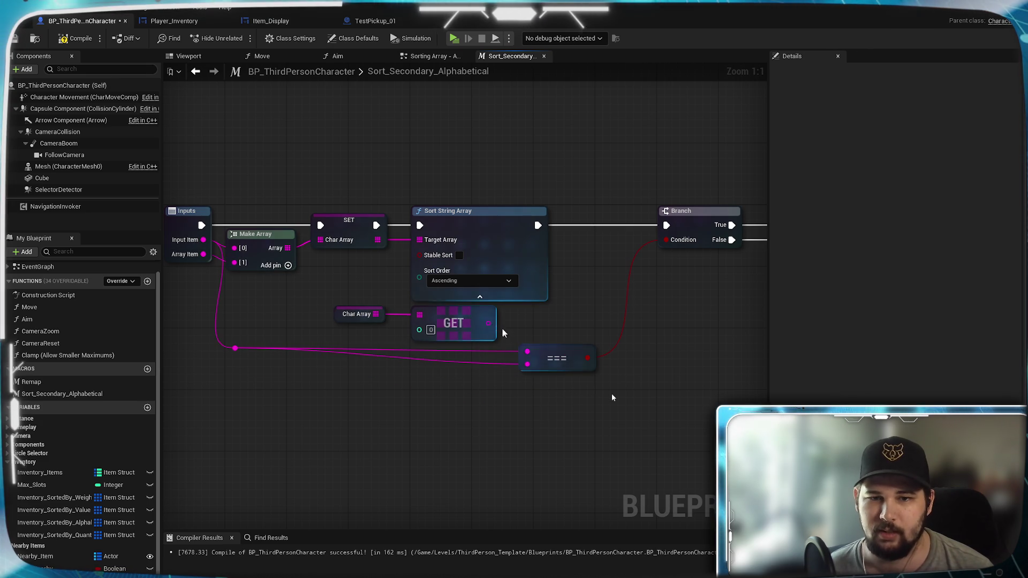
mouse_move(488, 323)
left_mouse_down()
mouse_move(527, 350)
mouse_move(540, 339)
left_mouse_up()
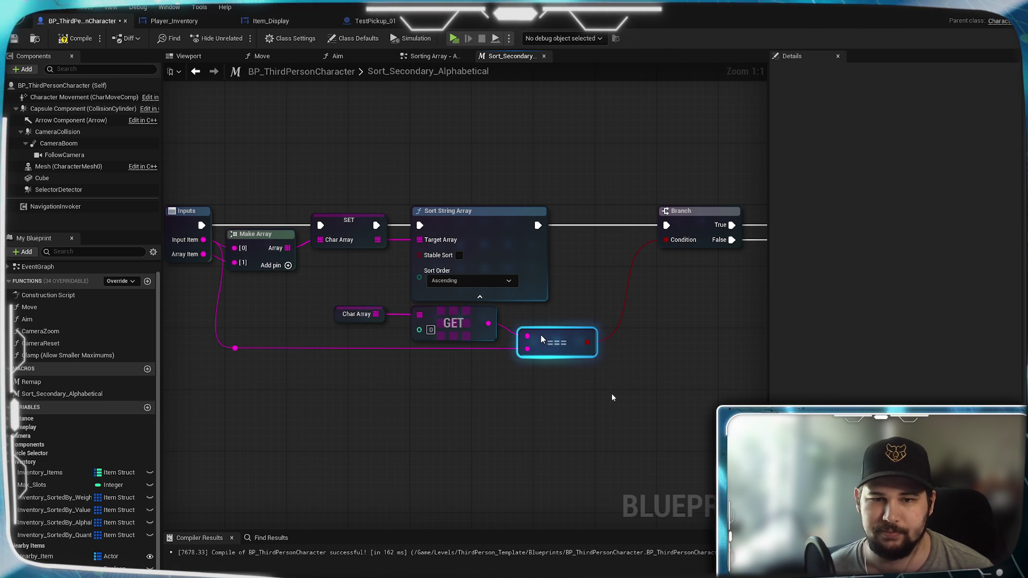
left_click(383, 431)
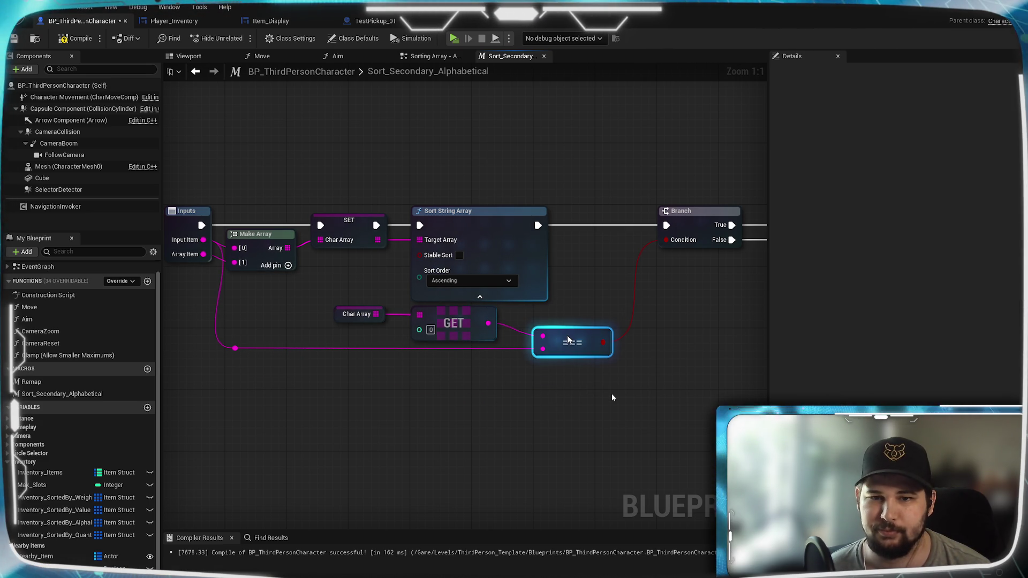
left_click(592, 294)
- Nudge the Char Array getter and SET node into line, review Inputs/Outputs, and compile the Blueprint
left_click_drag(592, 284, 534, 342)
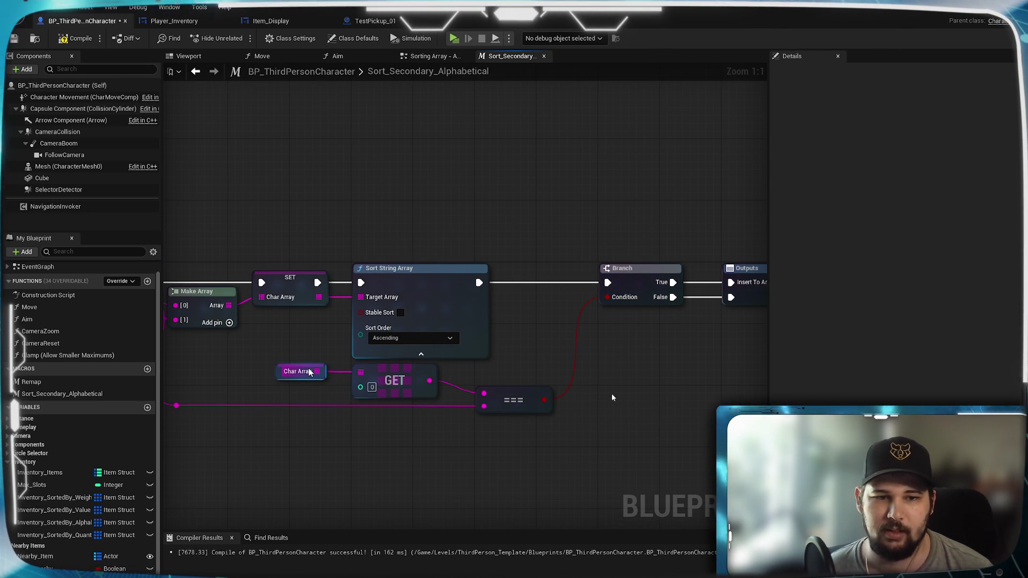
left_click_drag(308, 371, 592, 355)
left_click_drag(359, 283, 354, 285)
left_click(374, 250)
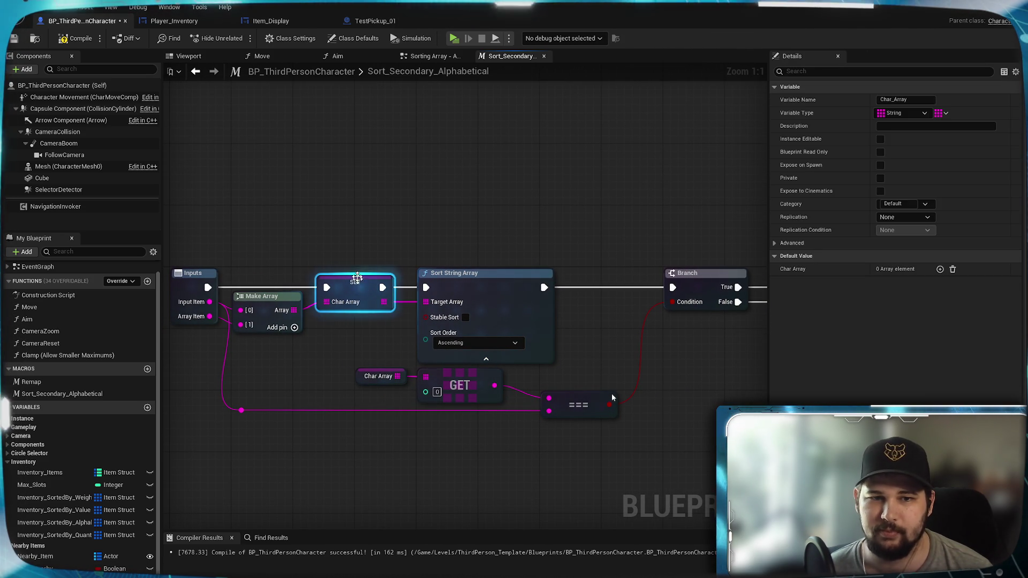
left_click(312, 219)
left_click_drag(406, 211, 243, 198)
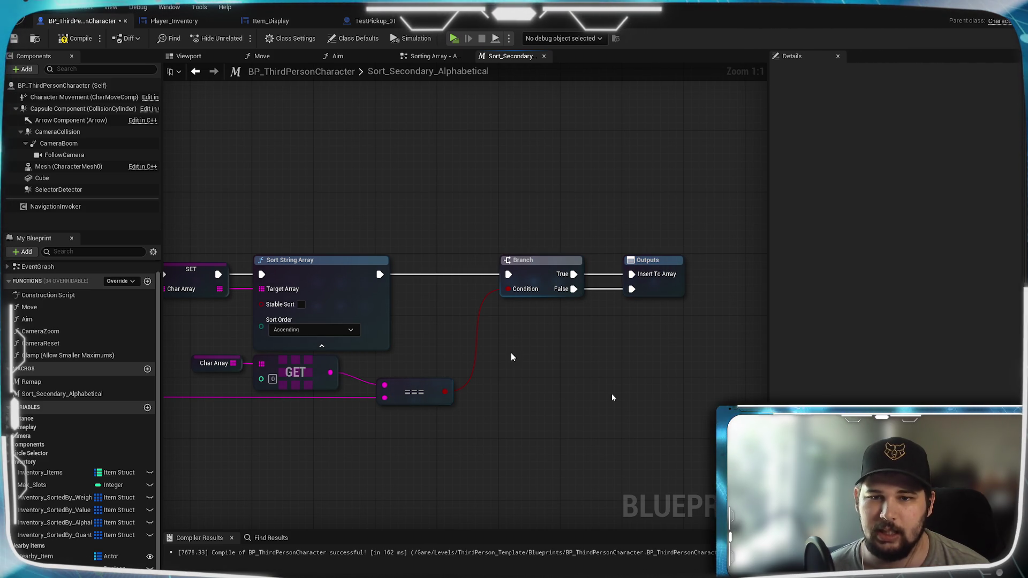
left_click_drag(511, 357, 745, 327)
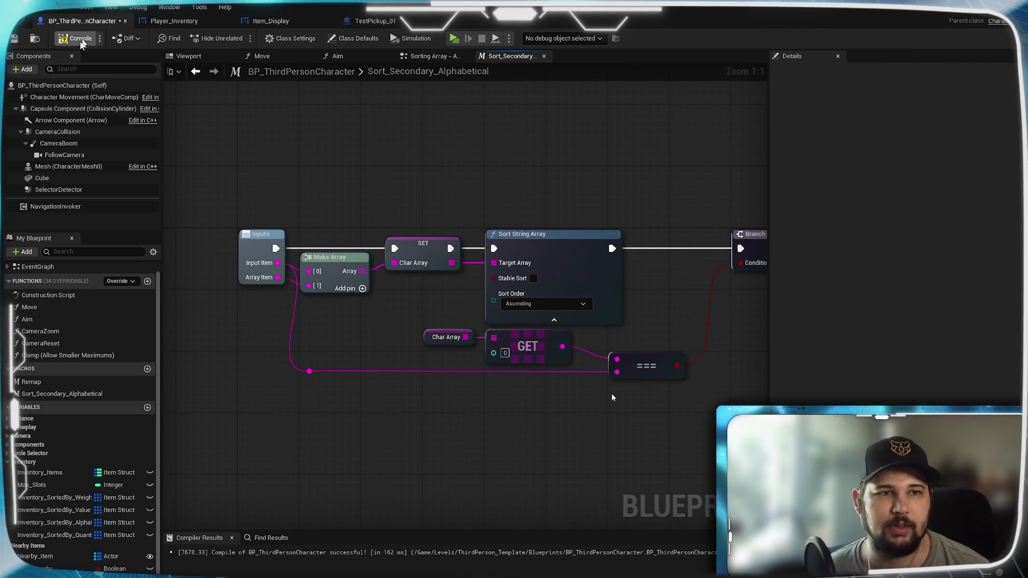
left_click(14, 38)
- Review the character's Aim, Move, Viewport and Sort_Secondary tabs, then switch to TestPickup_01's event graph
left_click(433, 56)
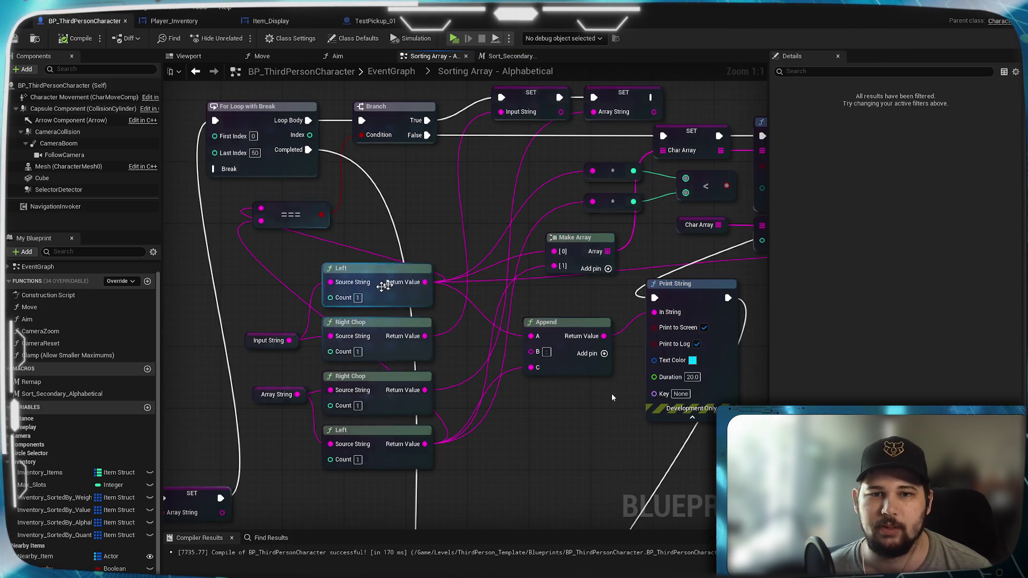
scroll(482, 326, "down", 2)
scroll(487, 402, "up", 3)
scroll(565, 254, "up", 1)
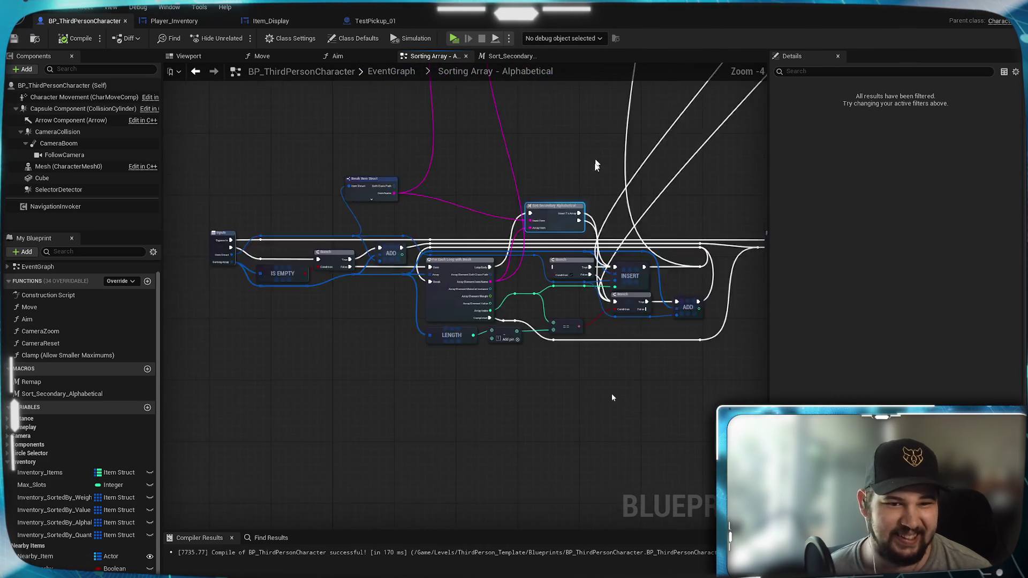
scroll(591, 205, "down", 2)
scroll(489, 278, "down", 1)
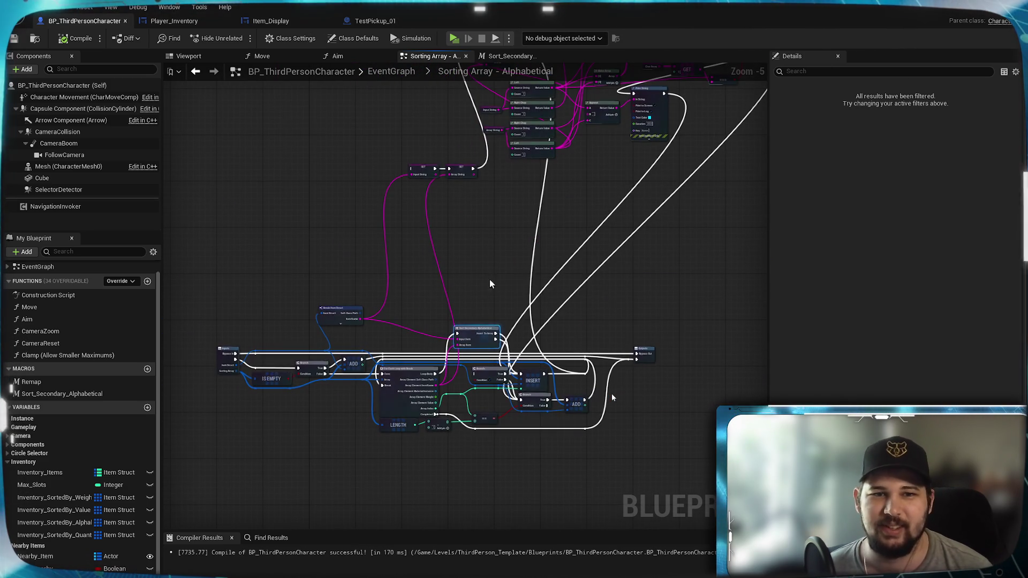
left_click(338, 55)
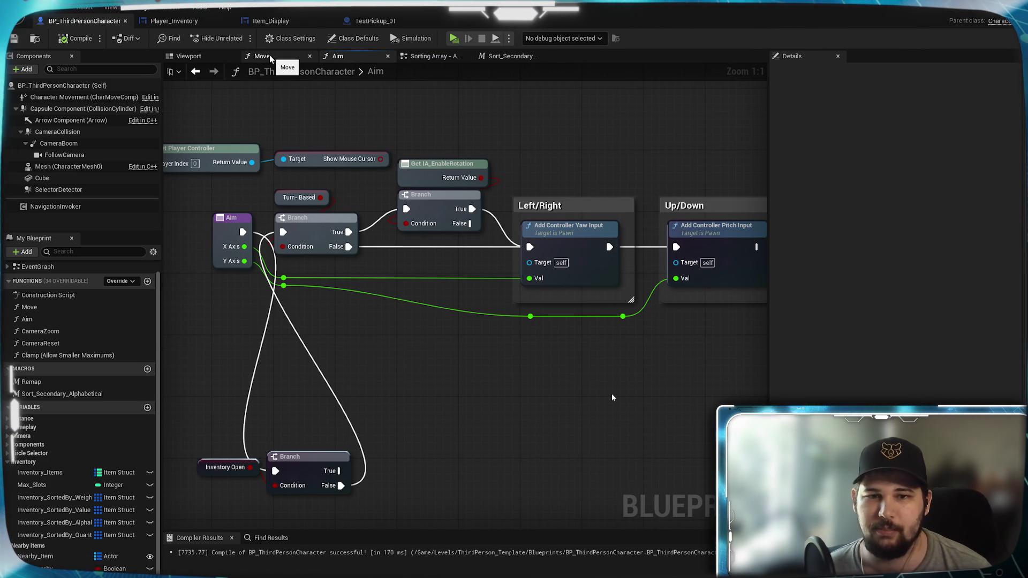
left_click(262, 55)
left_click(188, 55)
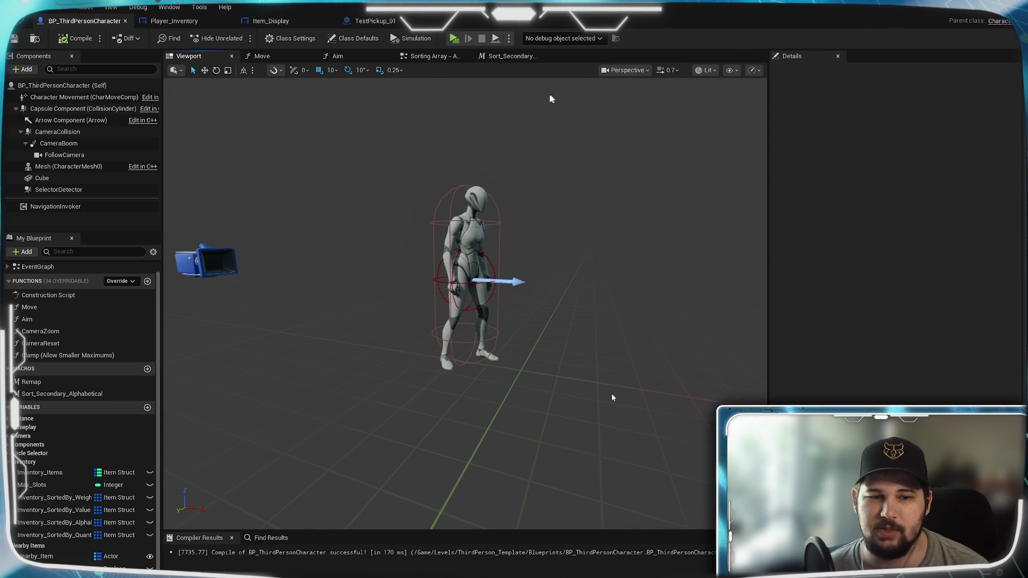
left_click(510, 56)
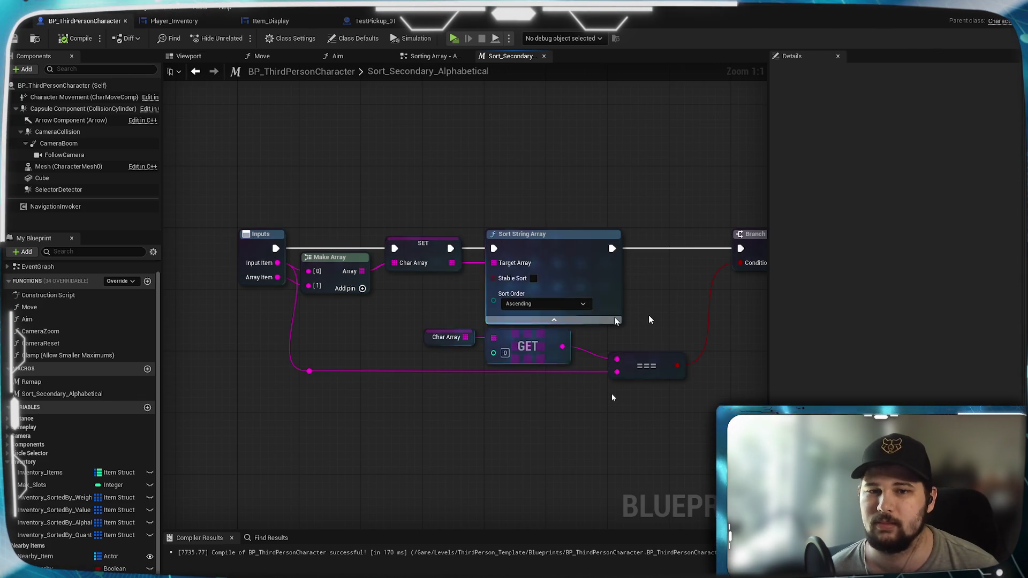
left_click_drag(693, 310, 595, 299)
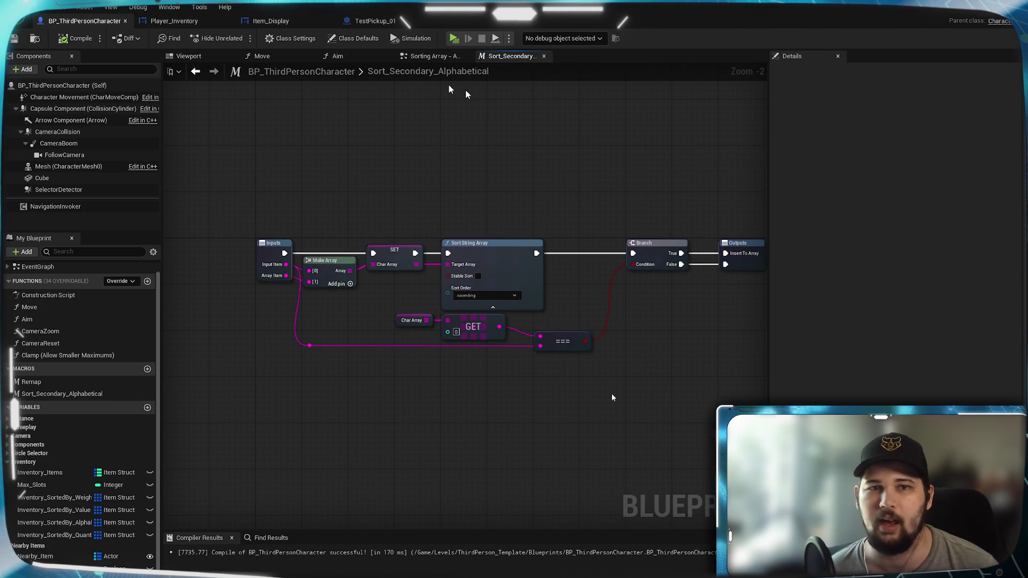
left_click(380, 23)
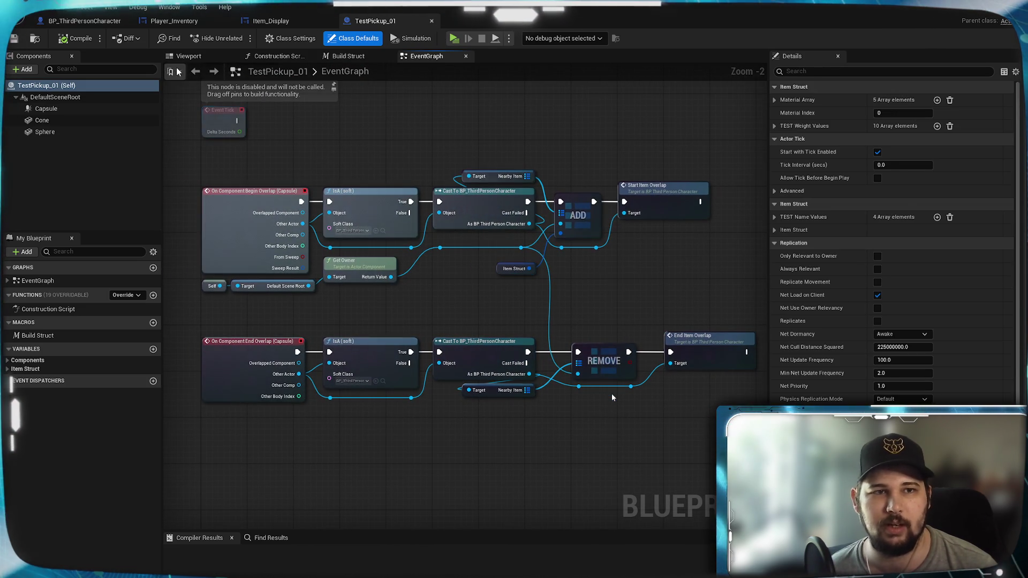
- Step through Item_Display and Player_Inventory's Re-Order Grid Elements macro to reach Grid_Values
left_click(265, 26)
left_click(198, 20)
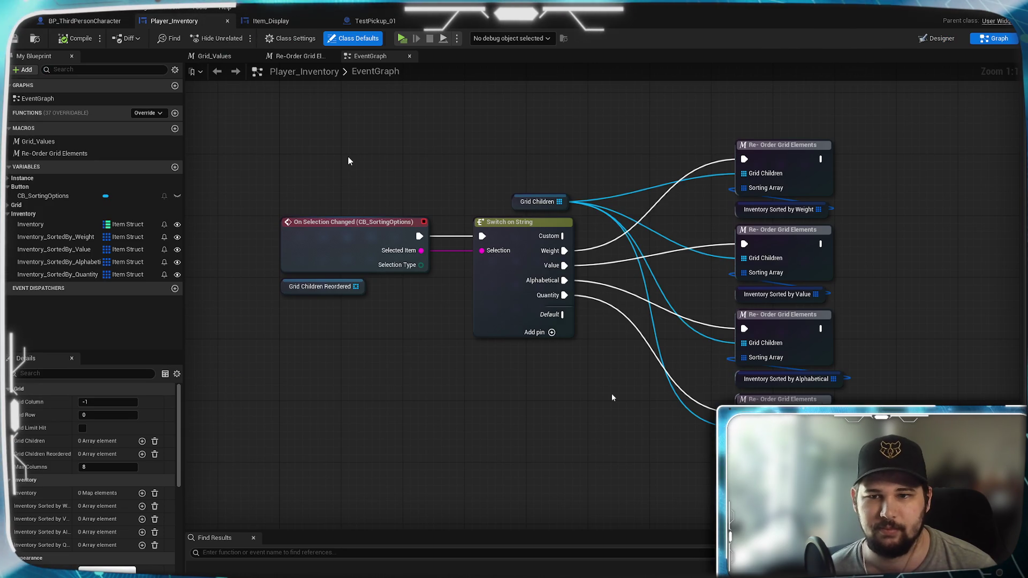
left_click(299, 56)
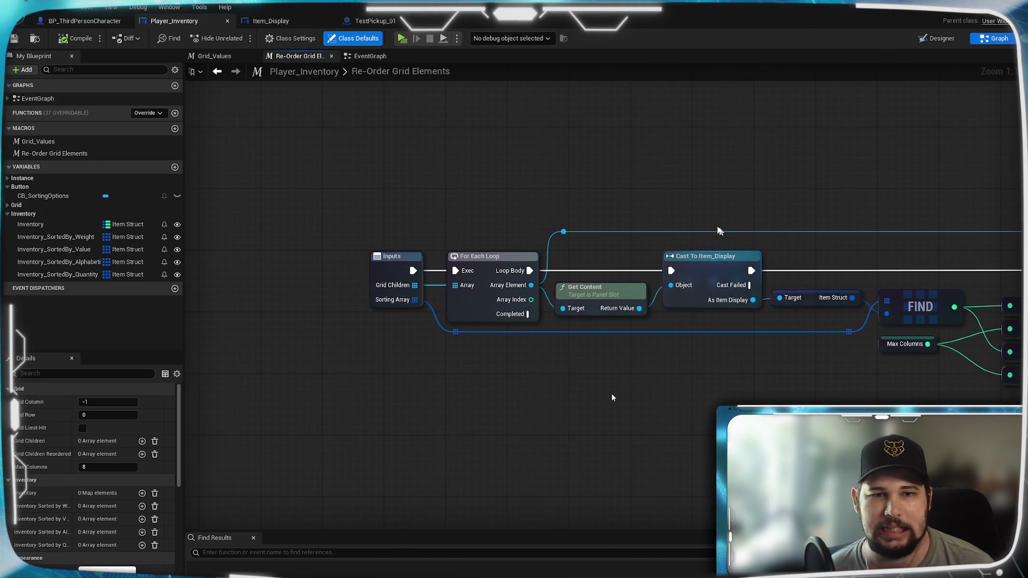
left_click(214, 57)
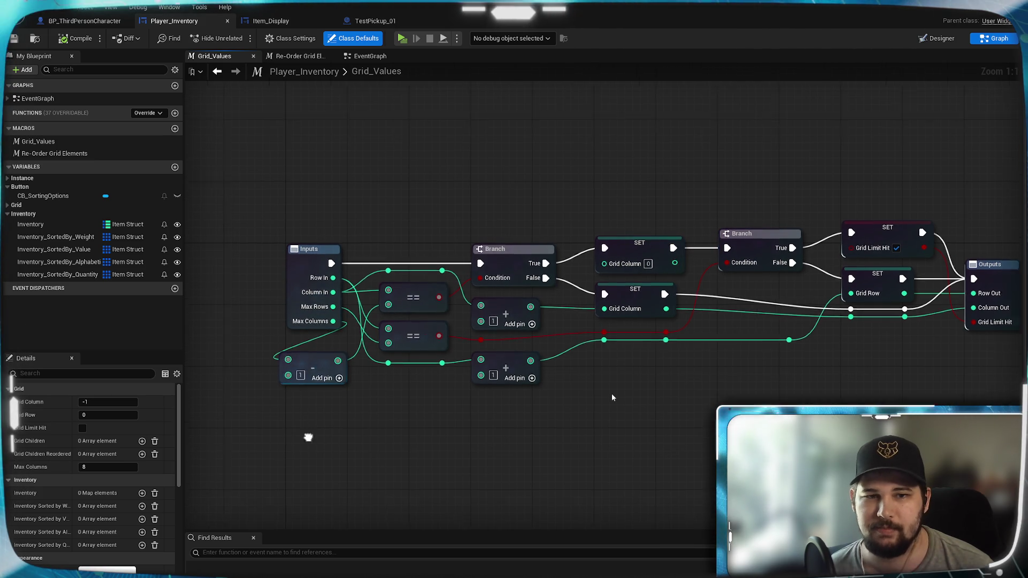
- Reposition the Inputs and subtract nodes and add a first reroute point on the Column In wire
left_click_drag(305, 436, 523, 468)
left_click(468, 299)
left_click_drag(468, 299, 444, 294)
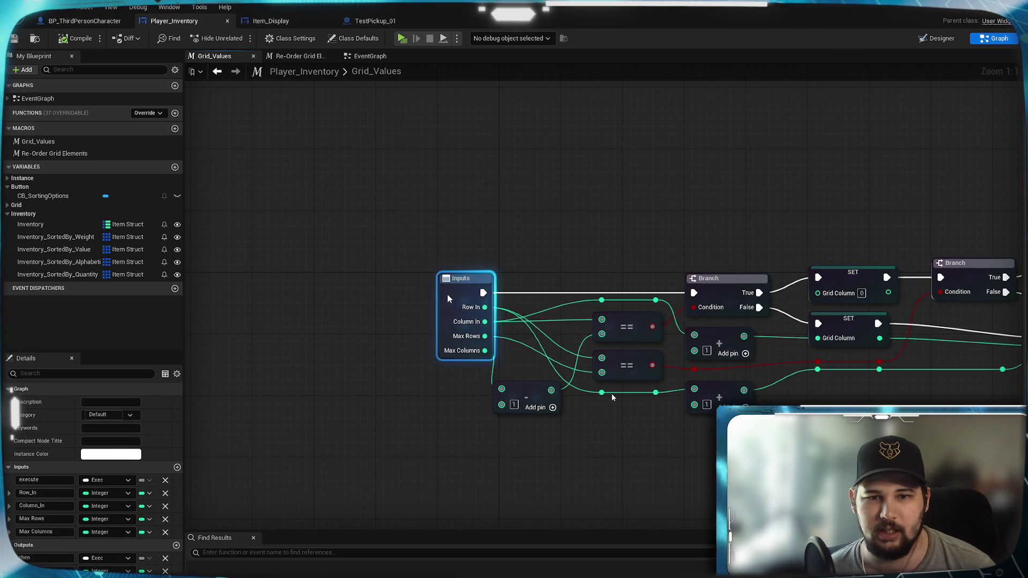
mouse_move(518, 396)
left_mouse_down()
mouse_move(542, 352)
mouse_move(499, 339)
left_mouse_up()
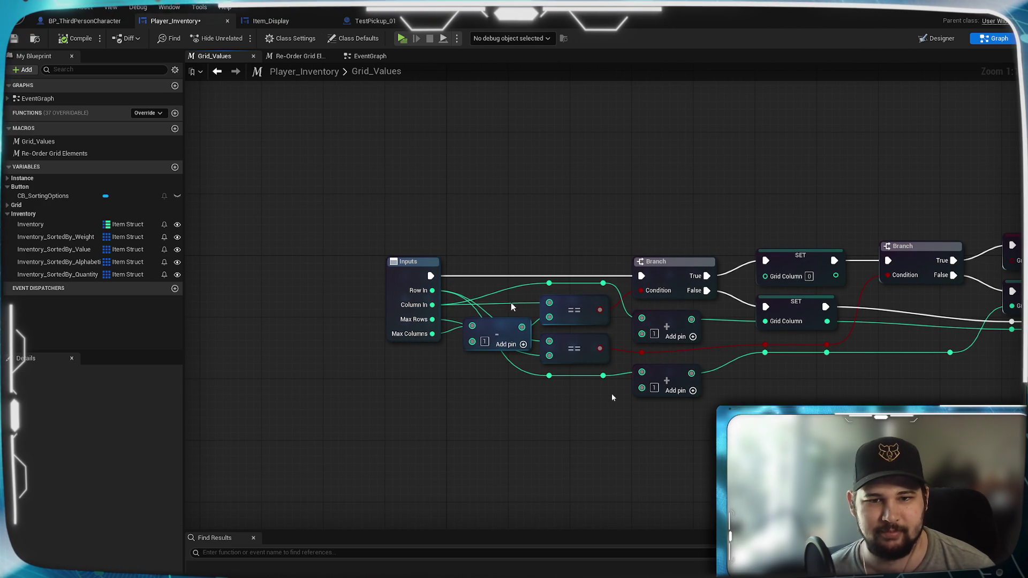
double_click(506, 299)
mouse_move(509, 300)
left_mouse_down()
mouse_move(520, 306)
mouse_move(548, 283)
left_mouse_up()
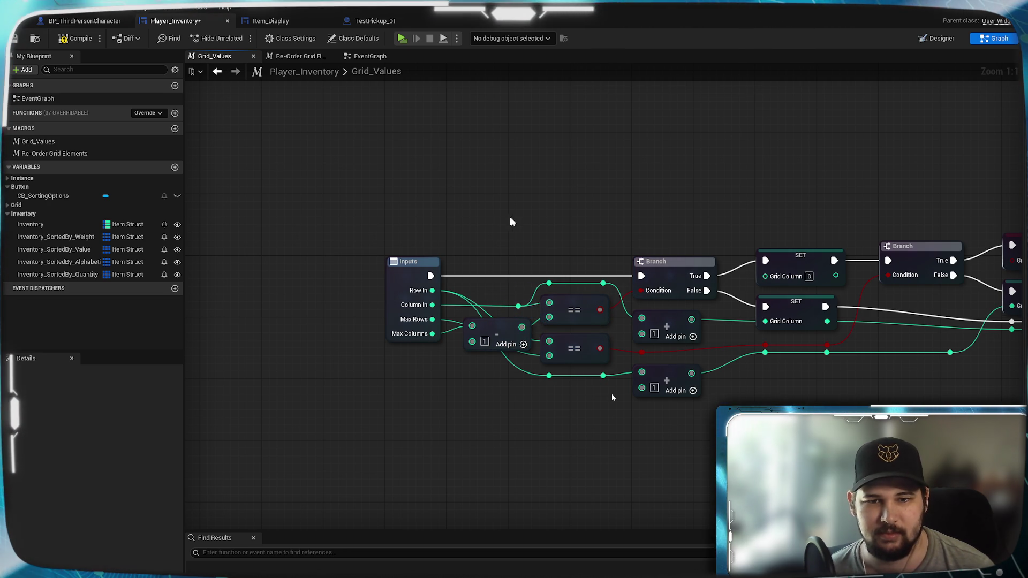
left_click_drag(492, 357, 513, 342)
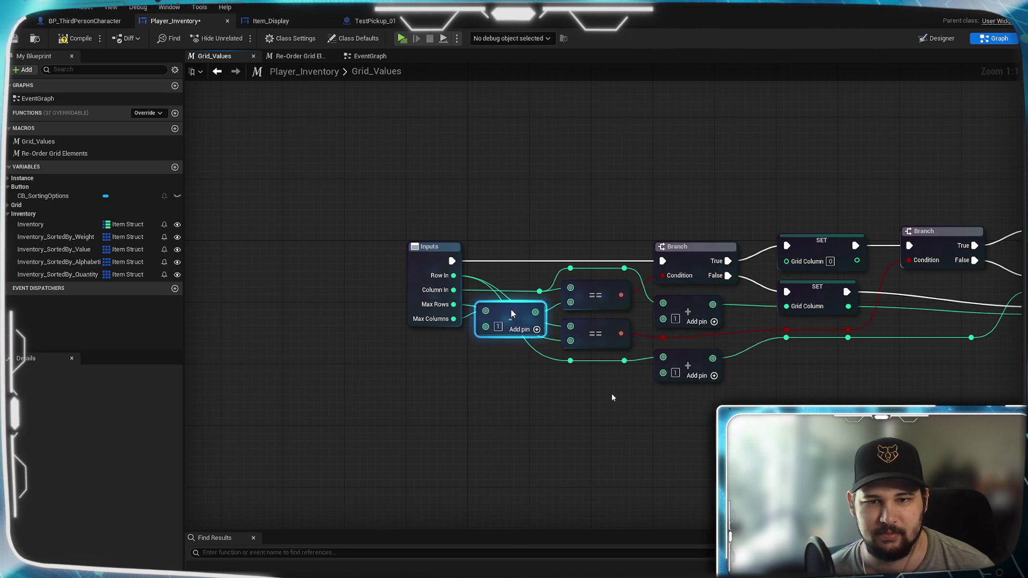
left_click(493, 384)
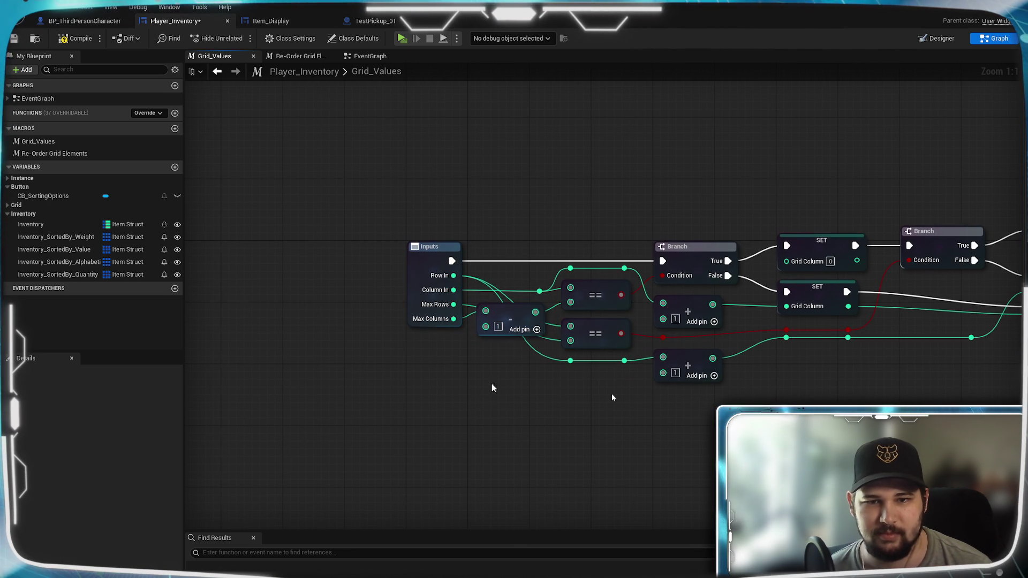
- Add a second Column In reroute and align the reroutes and subtract node into straight wire runs
double_click(510, 297)
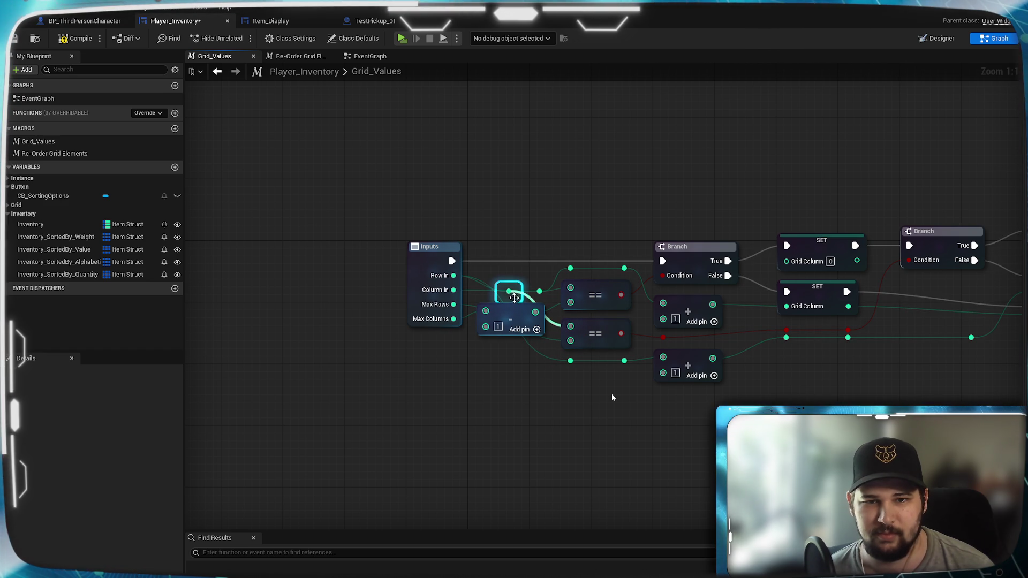
left_click_drag(515, 300, 521, 310)
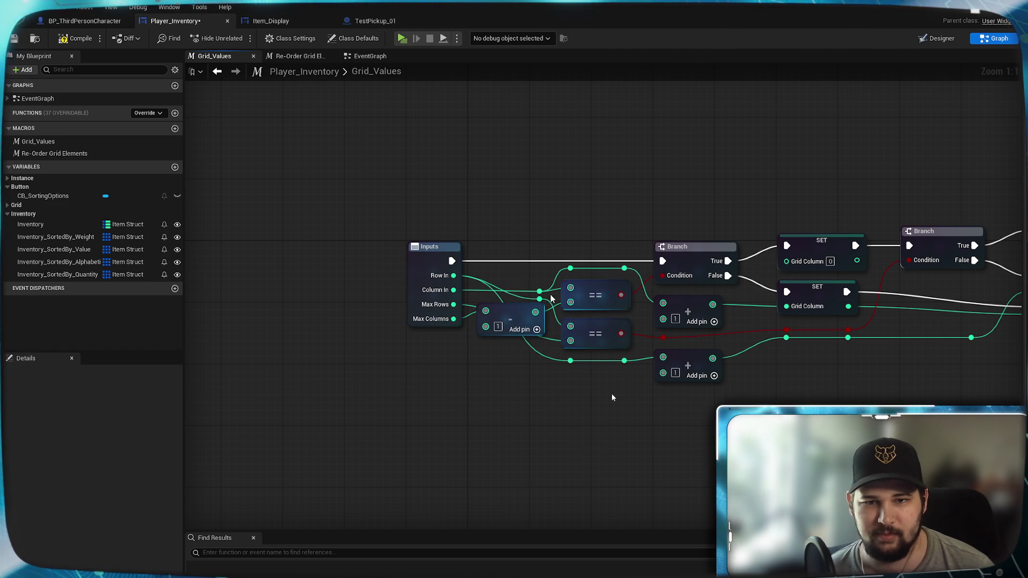
left_click(570, 360)
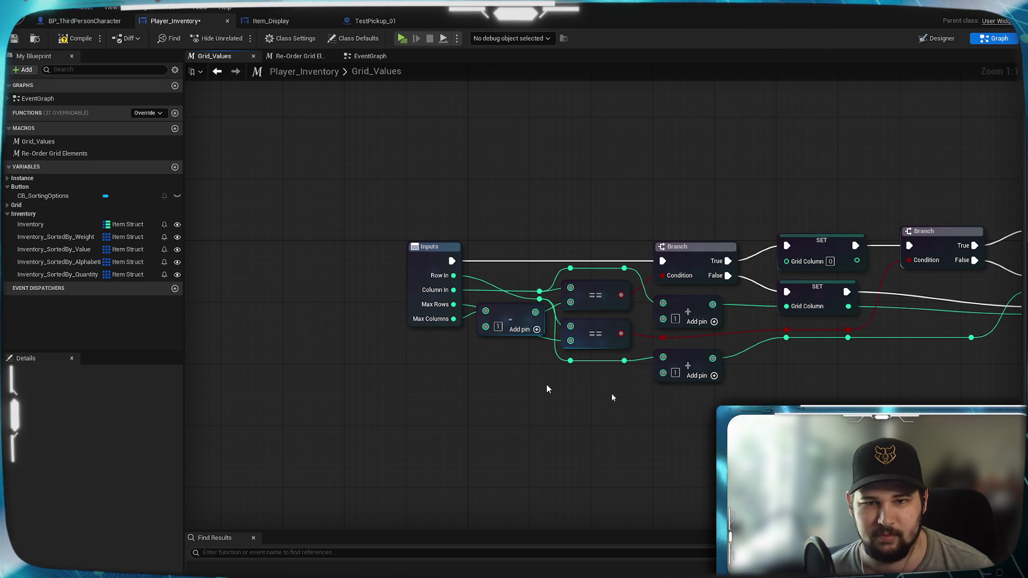
left_click(501, 337)
left_click_drag(508, 309, 508, 322)
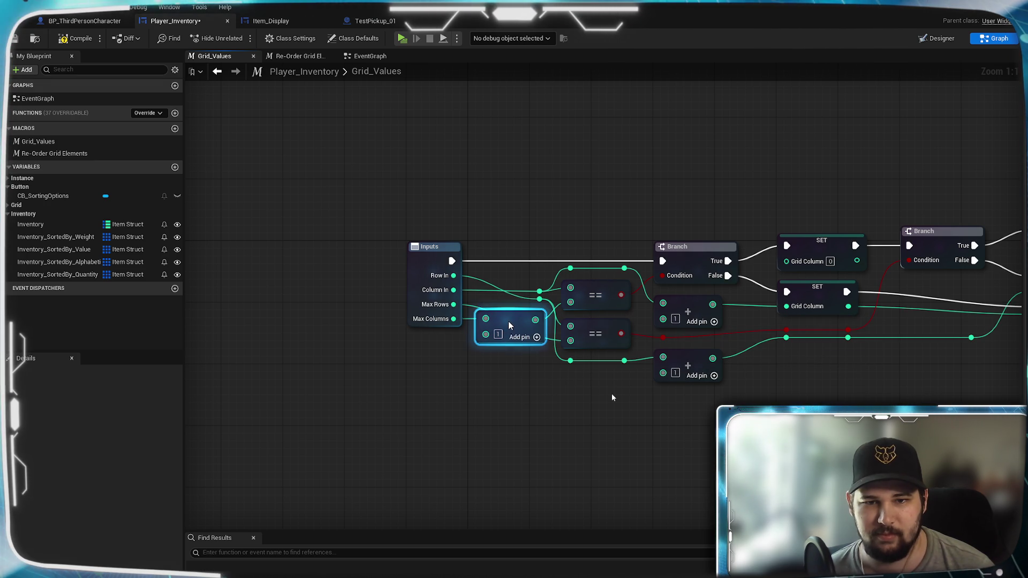
left_click(484, 403)
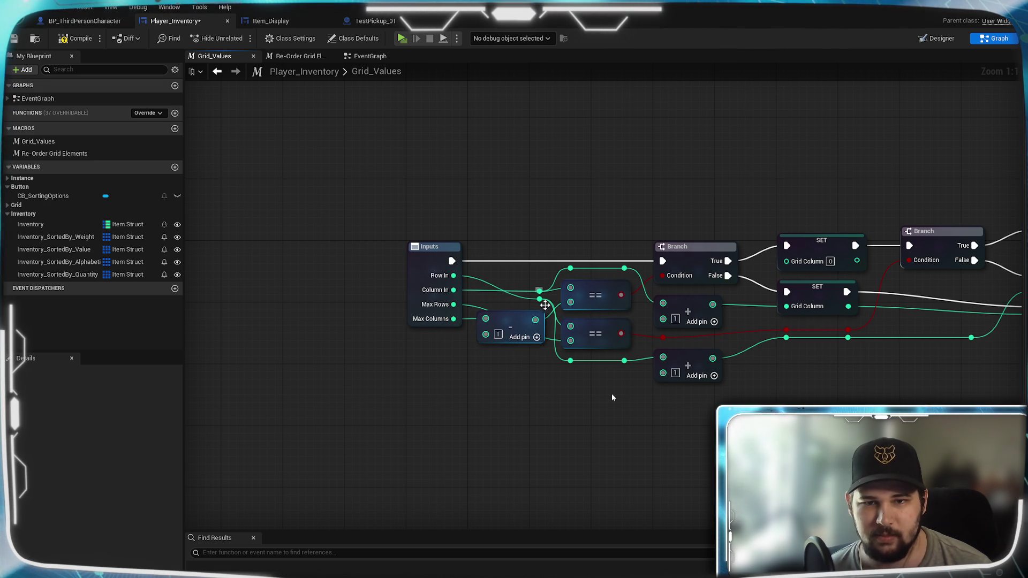
left_click_drag(545, 312, 545, 320)
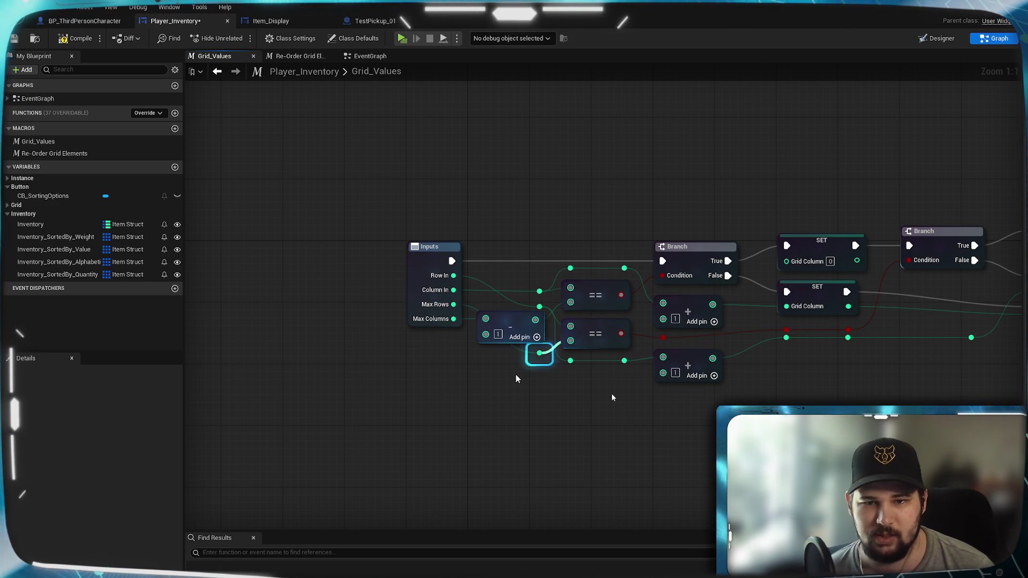
left_click_drag(538, 354, 514, 354)
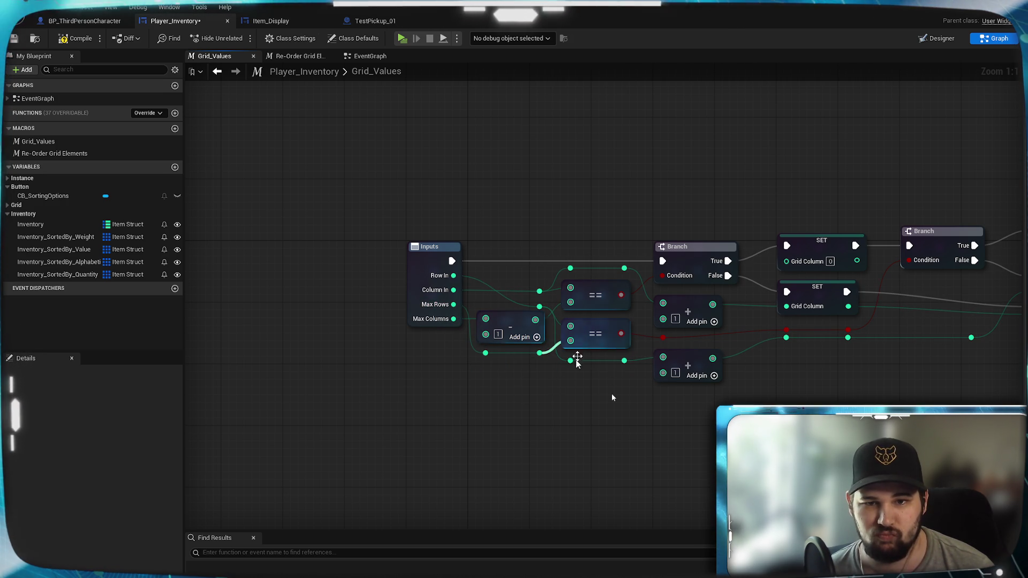
left_click_drag(577, 359, 547, 350)
mouse_move(688, 434)
left_mouse_down()
mouse_move(402, 422)
mouse_move(612, 398)
mouse_move(363, 395)
left_mouse_up()
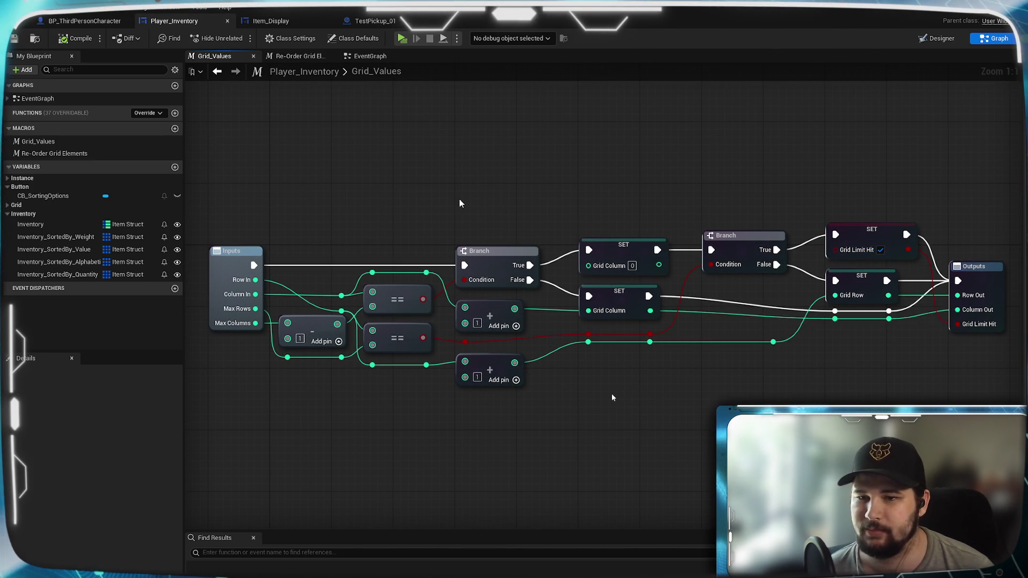
- Look over the Player_Inventory event graph's Event Tick, grid-building and switch nodes, then bring up Item_Display's designer
left_click_drag(458, 204, 532, 200)
left_click_drag(427, 163, 330, 202)
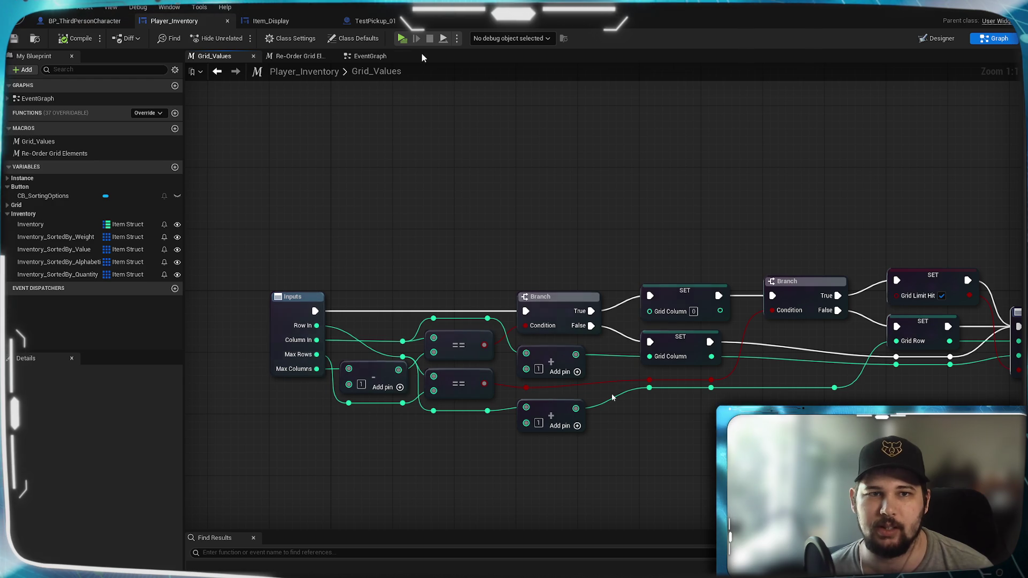
left_click(364, 58)
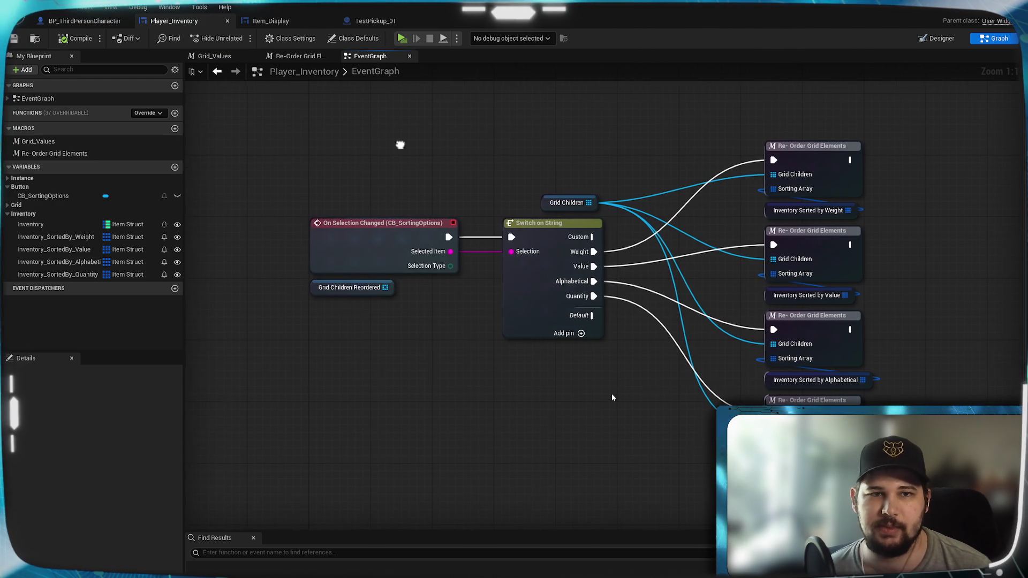
left_click(292, 56)
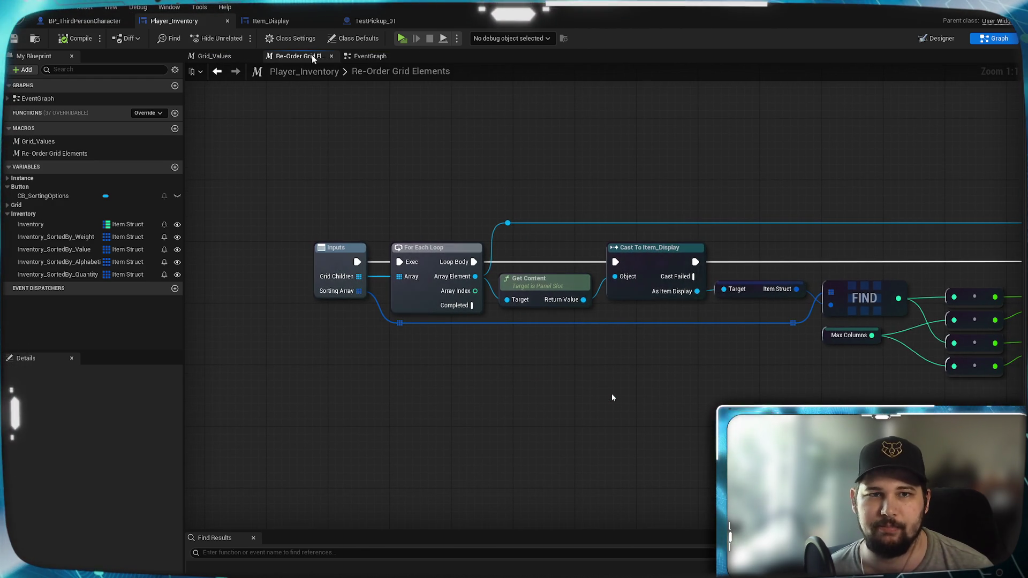
left_click(371, 57)
left_click_drag(571, 167, 569, 432)
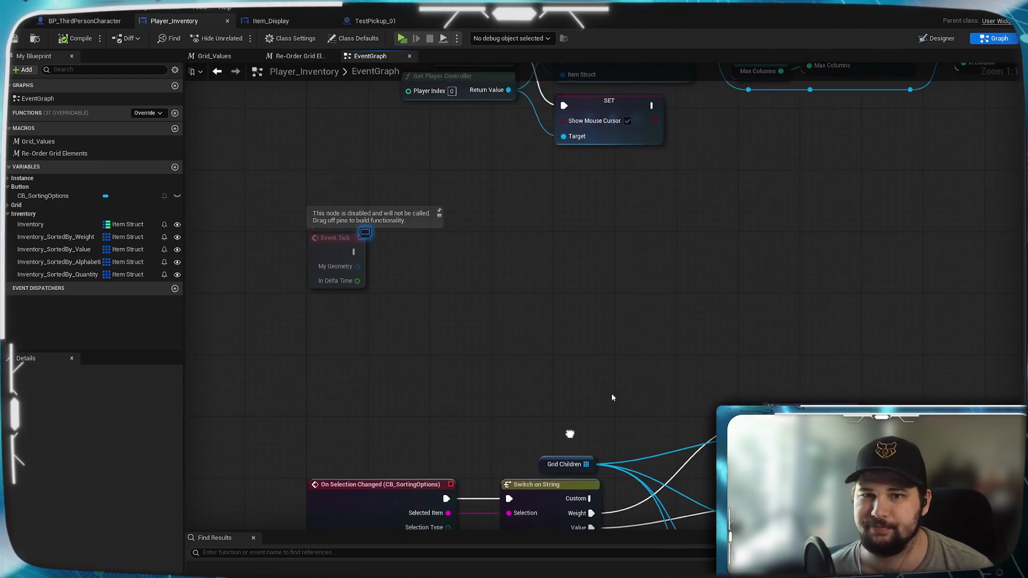
scroll(668, 217, "down", 3)
scroll(608, 420, "up", 3)
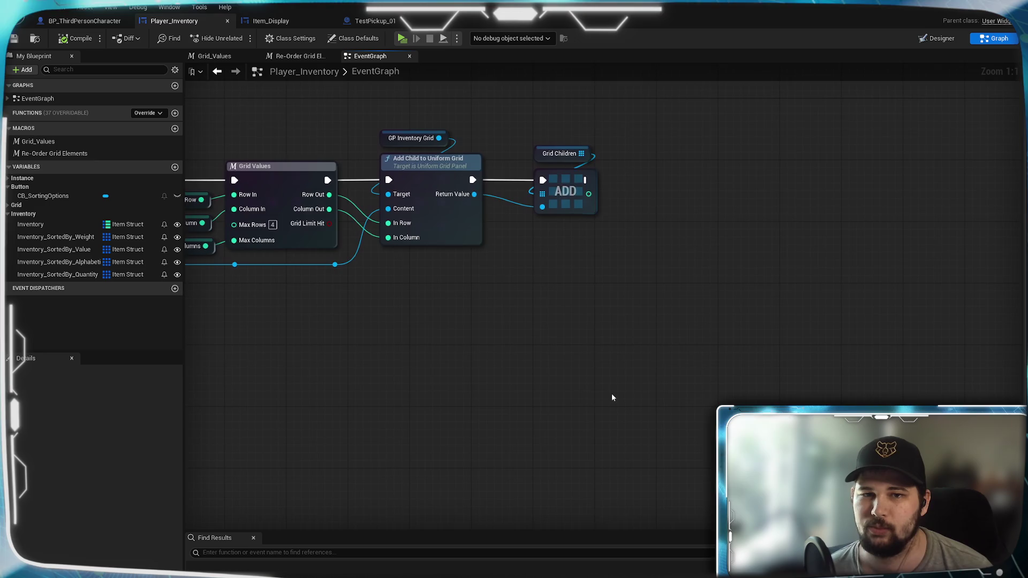
left_click_drag(608, 421, 459, 424)
mouse_move(612, 397)
left_mouse_down()
mouse_move(379, 314)
mouse_move(452, 166)
left_mouse_up()
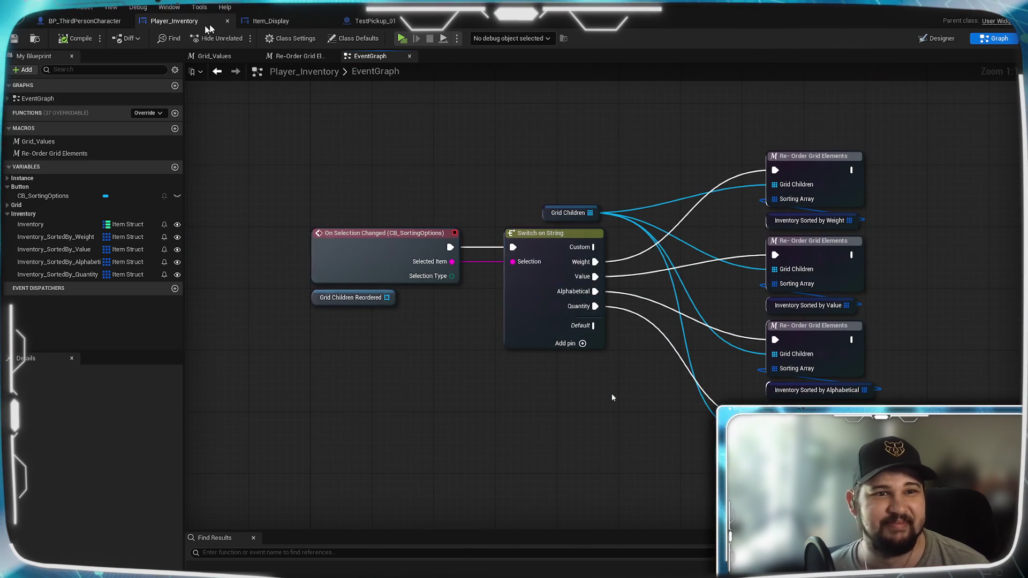
left_click(270, 21)
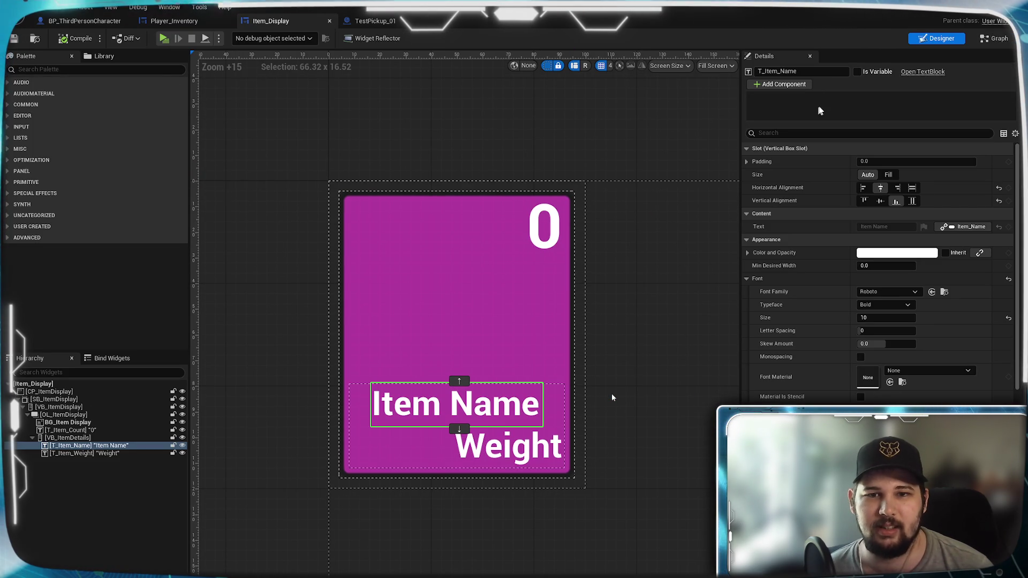
- Check Item_Display's event graph Is Valid and SET nodes, then move on to TestPickup_01
left_click(992, 38)
mouse_move(714, 365)
left_mouse_down()
mouse_move(383, 367)
mouse_move(698, 338)
mouse_move(353, 329)
mouse_move(729, 328)
left_mouse_up()
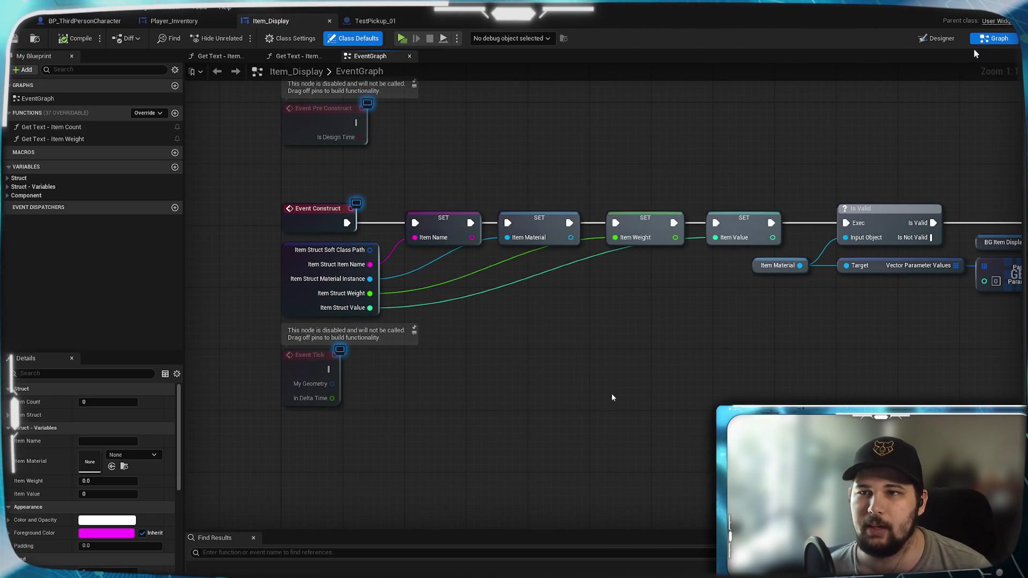
left_click(941, 38)
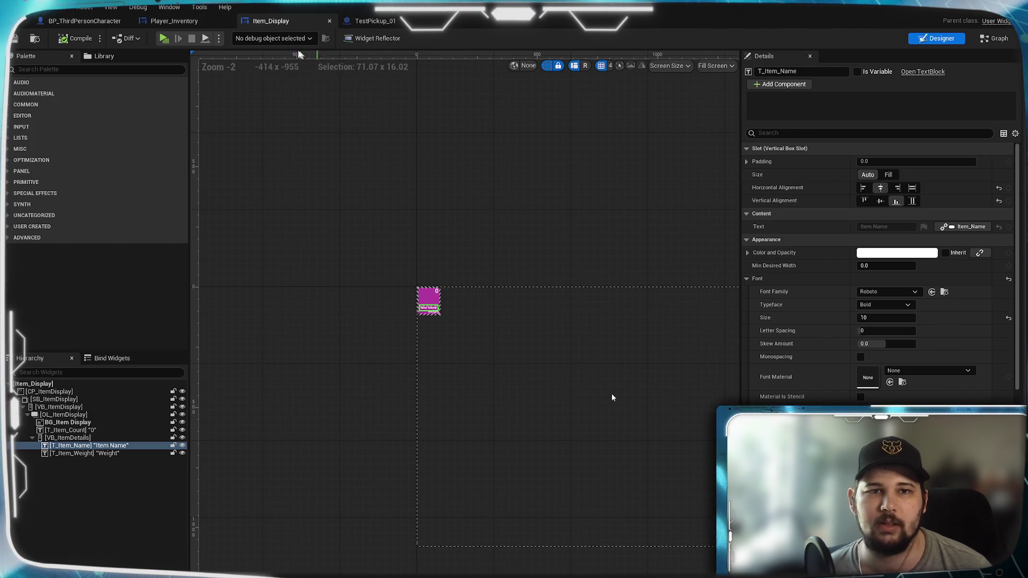
left_click(174, 21)
left_click(426, 21)
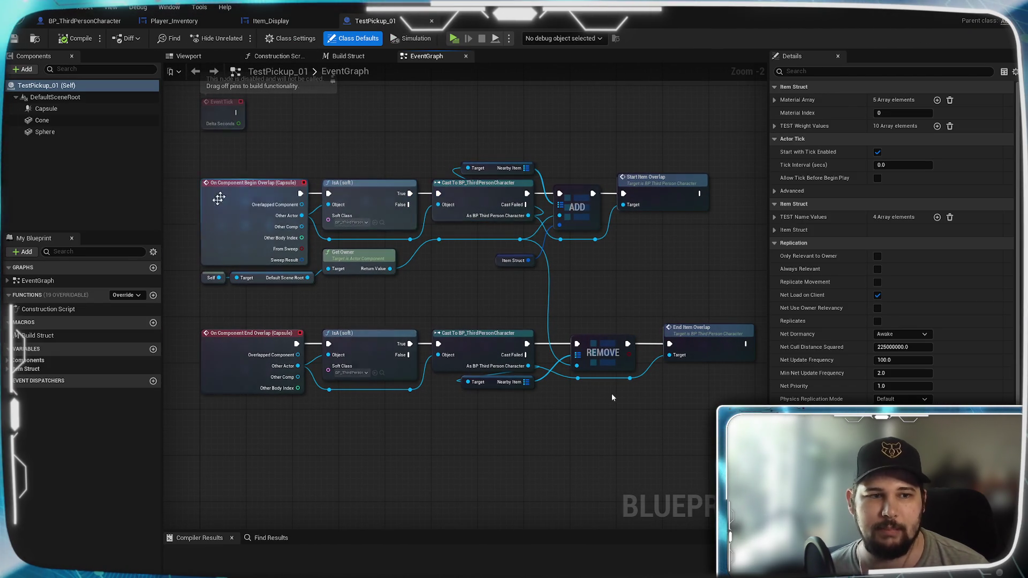
- Review TestPickup_01's Build Struct macro and construction script Set Material nodes, ending on Player_Inventory's event graph
left_click(348, 56)
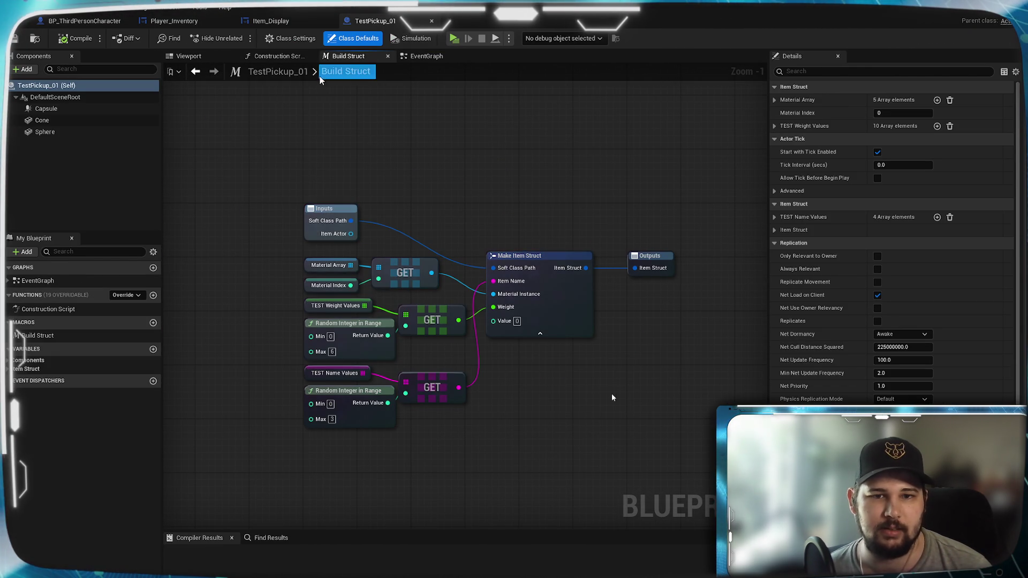
left_click(277, 55)
left_click_drag(678, 149, 286, 134)
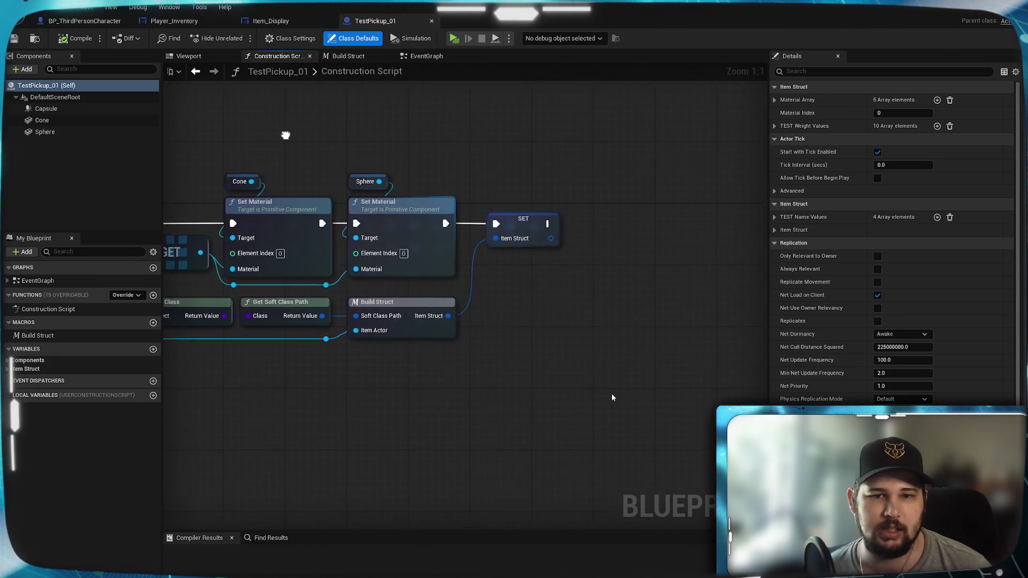
left_click(426, 56)
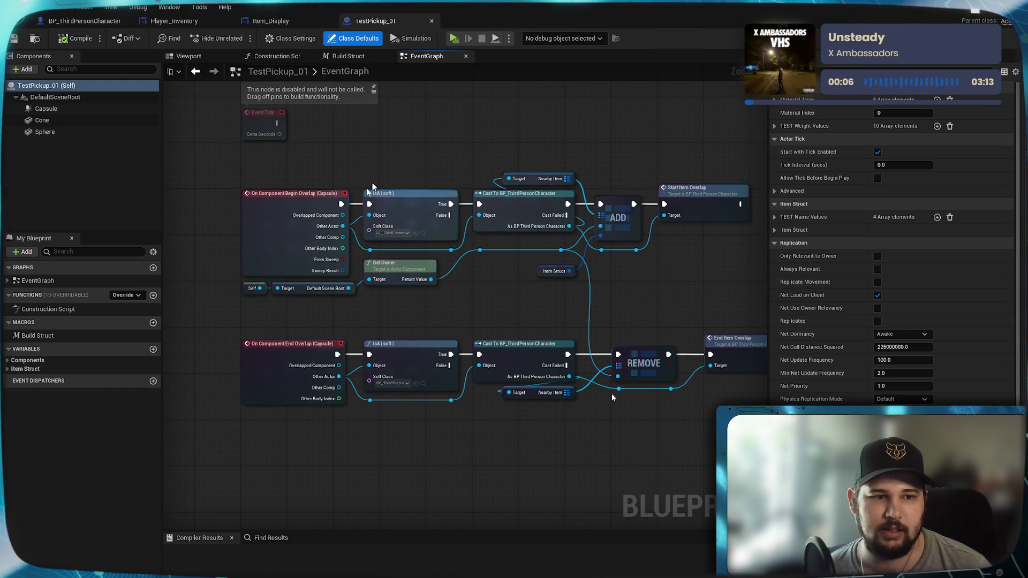
left_click(271, 20)
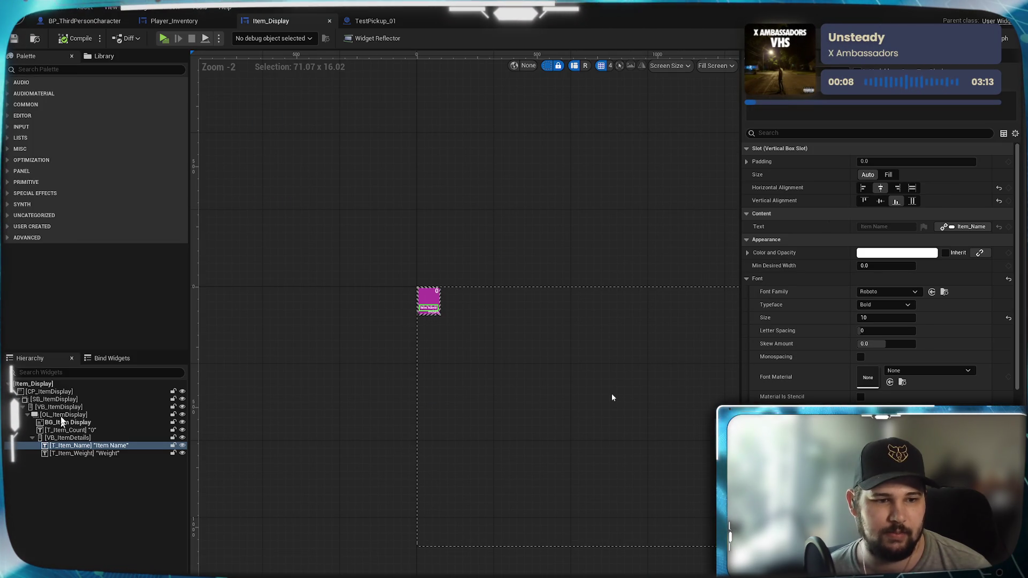
left_click(183, 22)
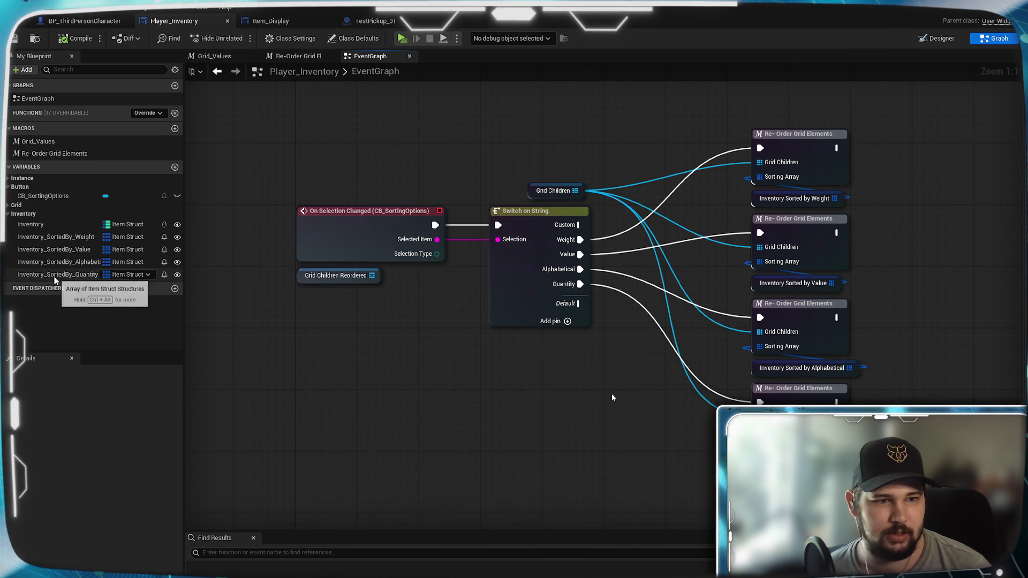
mouse_move(53, 249)
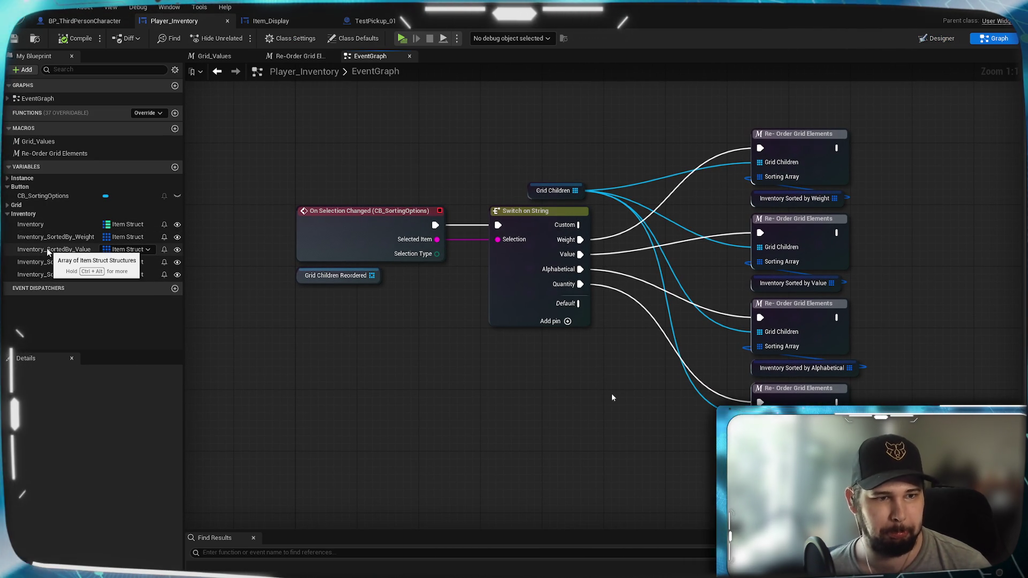
- Glance over the Player_Inventory grid macros, then jump to BP_ThirdPersonCharacter's alphabetical sorting graph
left_click(297, 56)
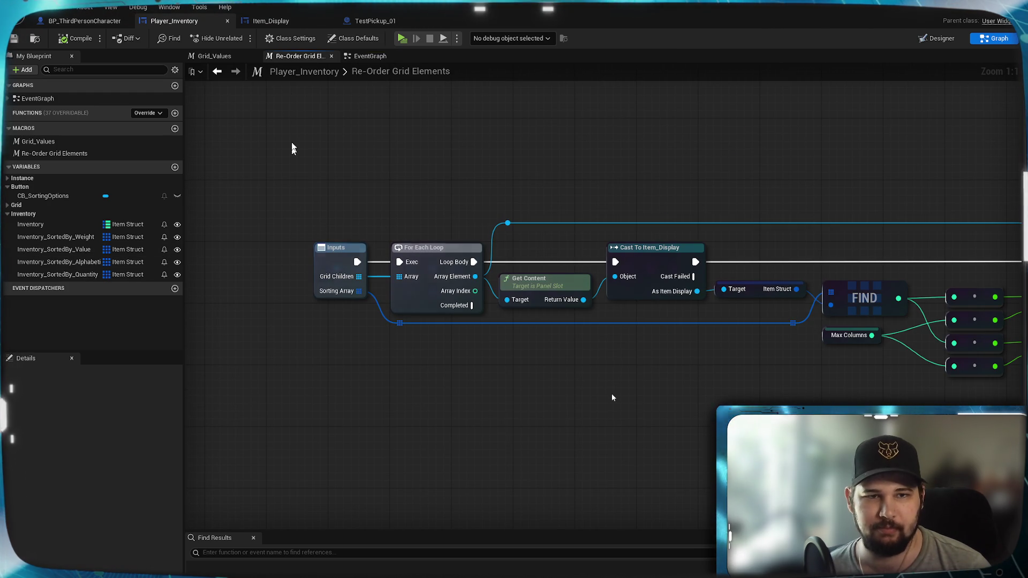
left_click(211, 57)
left_click(368, 56)
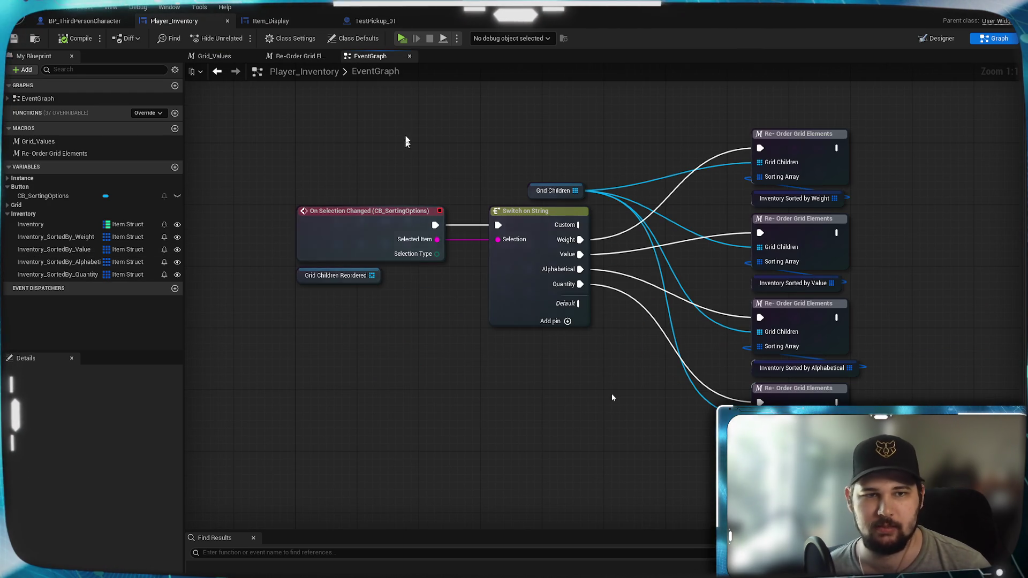
left_click(84, 20)
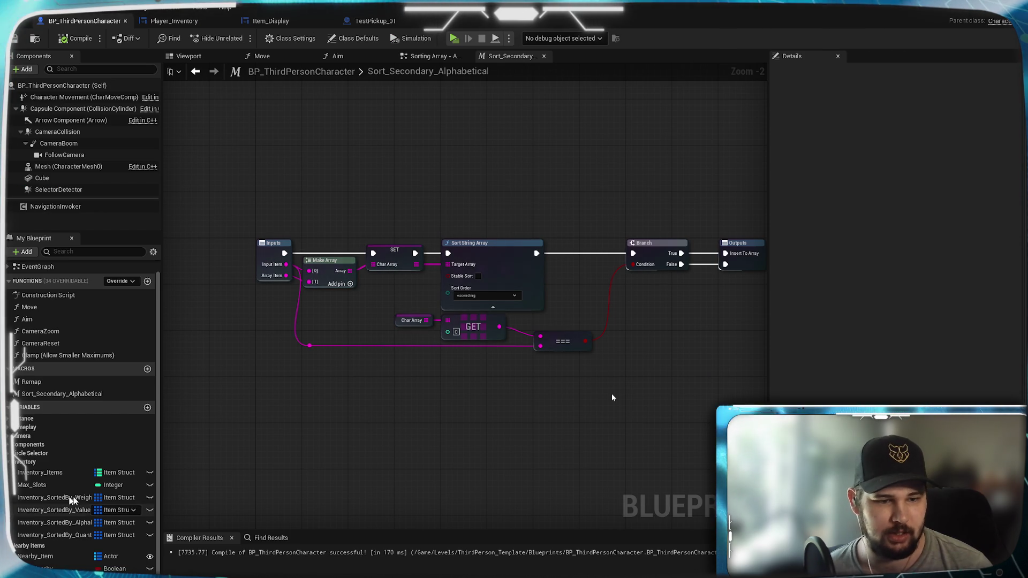
scroll(394, 387, "down", 2)
scroll(404, 391, "up", 2)
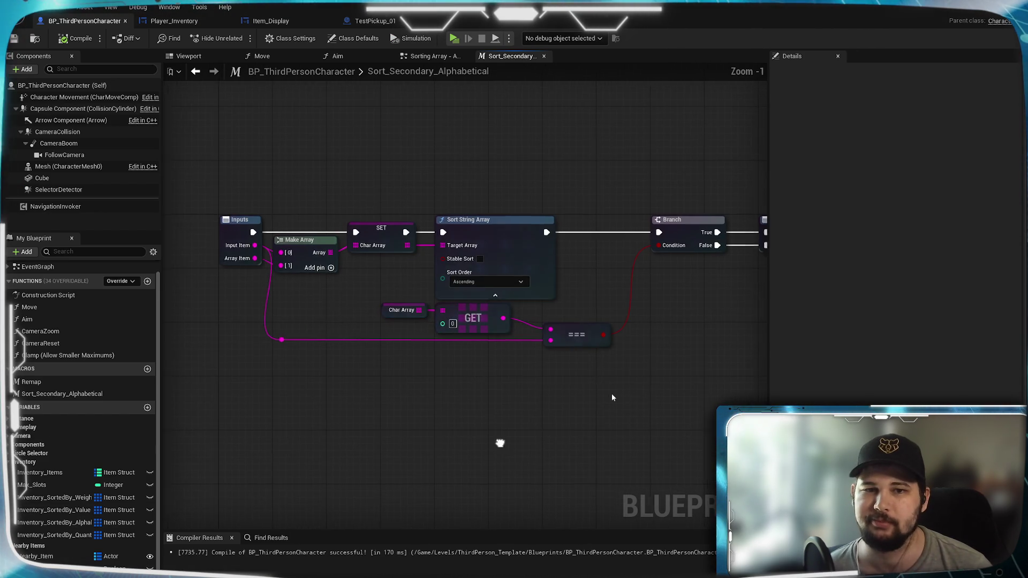
key("alt+Left")
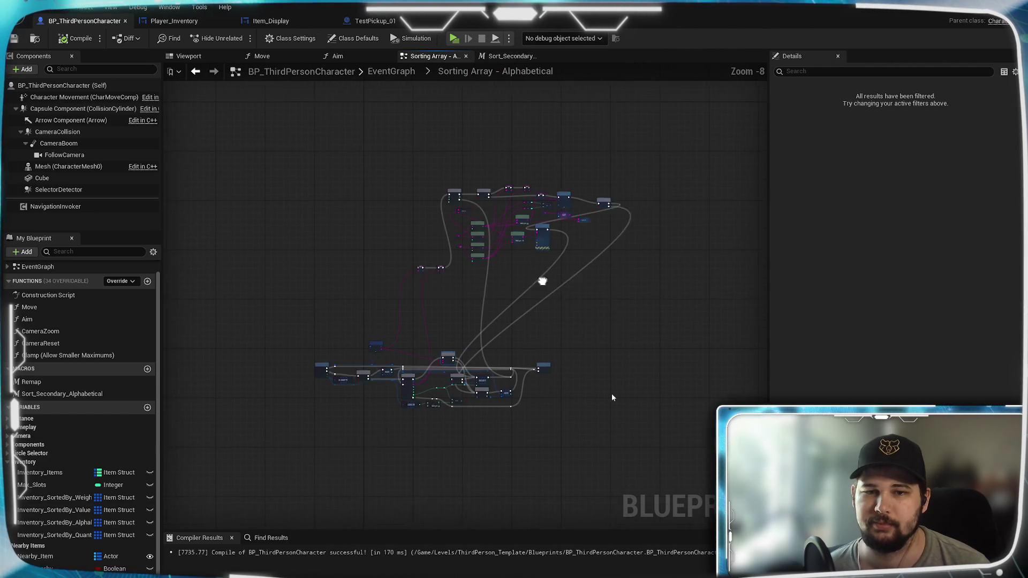
scroll(545, 271, "up", 3)
mouse_move(483, 299)
left_mouse_down()
mouse_move(603, 251)
mouse_move(513, 259)
left_mouse_up()
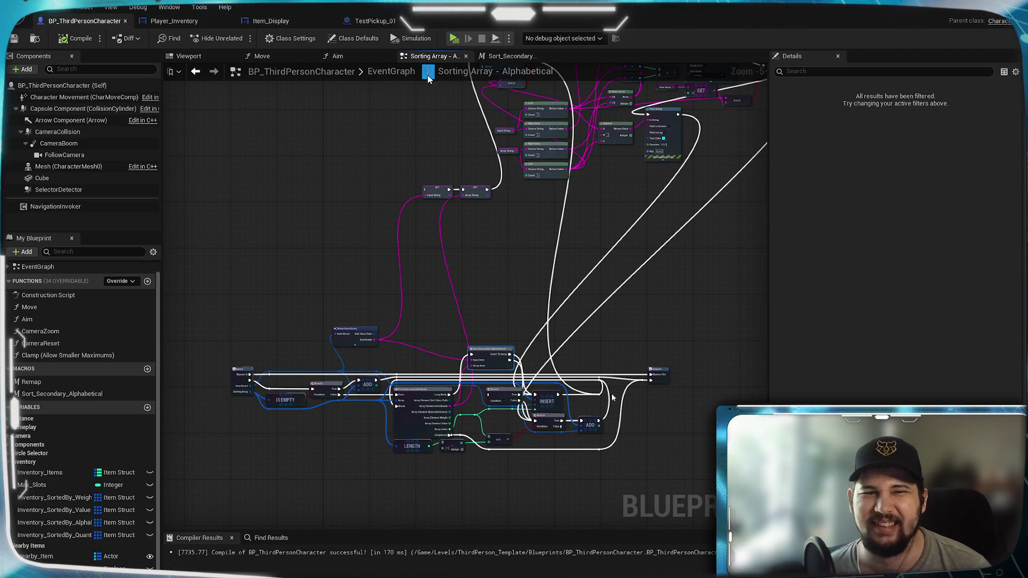
- Return to the character event graph at the Sorting Array - Add Item - Weight chain and save with Ctrl+S
left_click(391, 73)
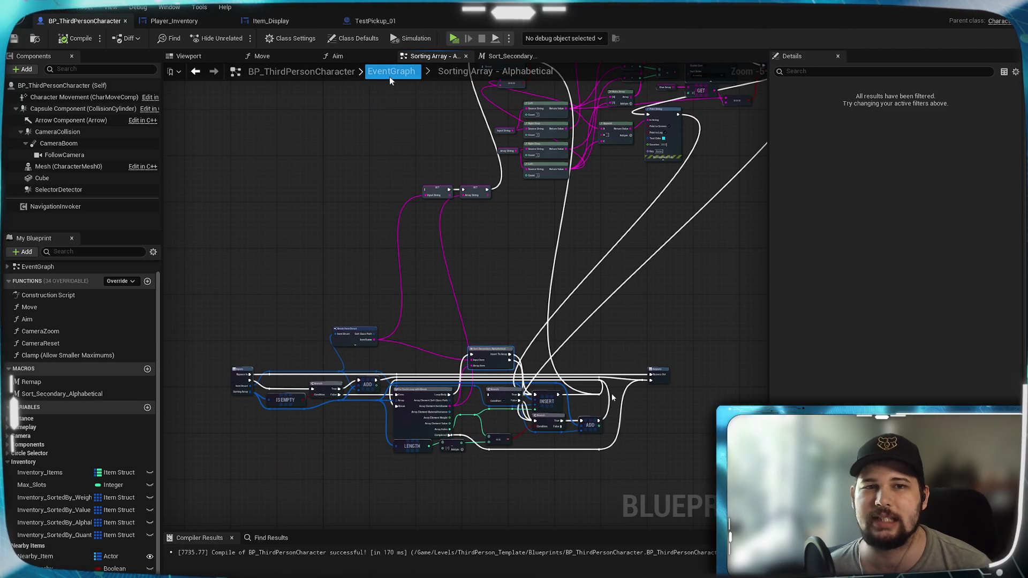
scroll(562, 241, "up", 1)
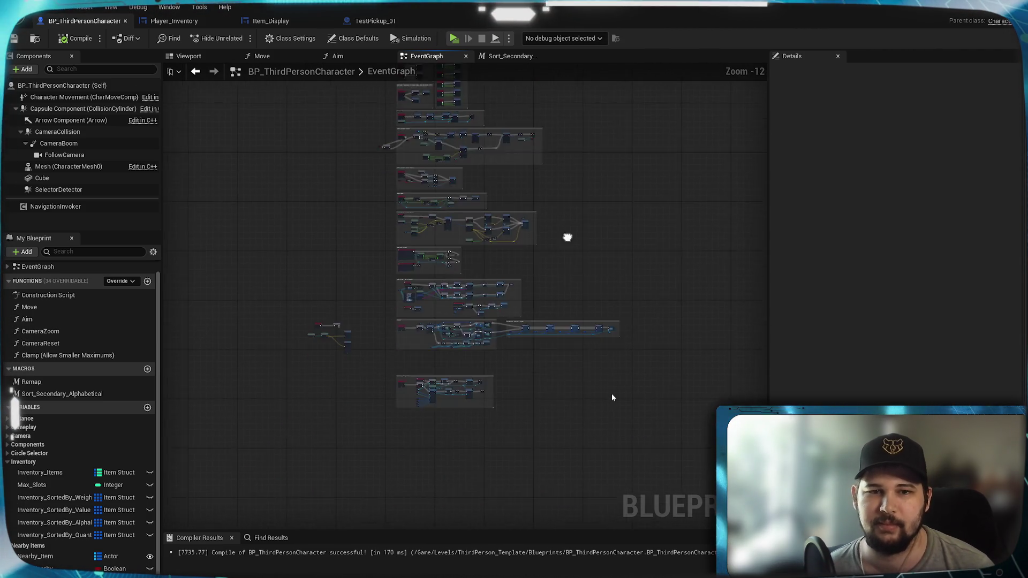
scroll(571, 285, "up", 2)
scroll(635, 225, "up", 2)
scroll(660, 188, "up", 2)
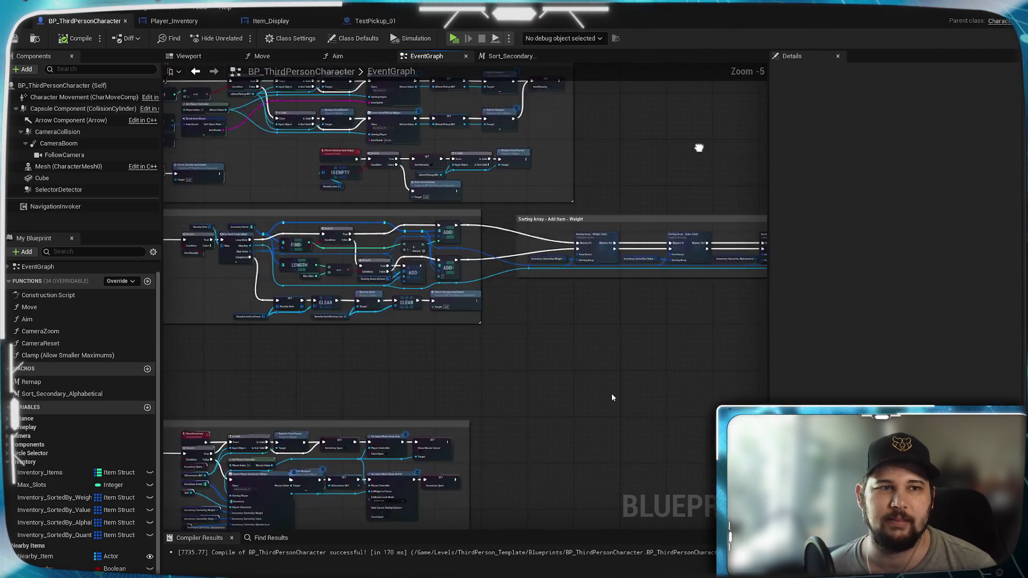
left_click_drag(675, 308, 330, 333)
scroll(481, 292, "up", 1)
left_click_drag(481, 293, 468, 333)
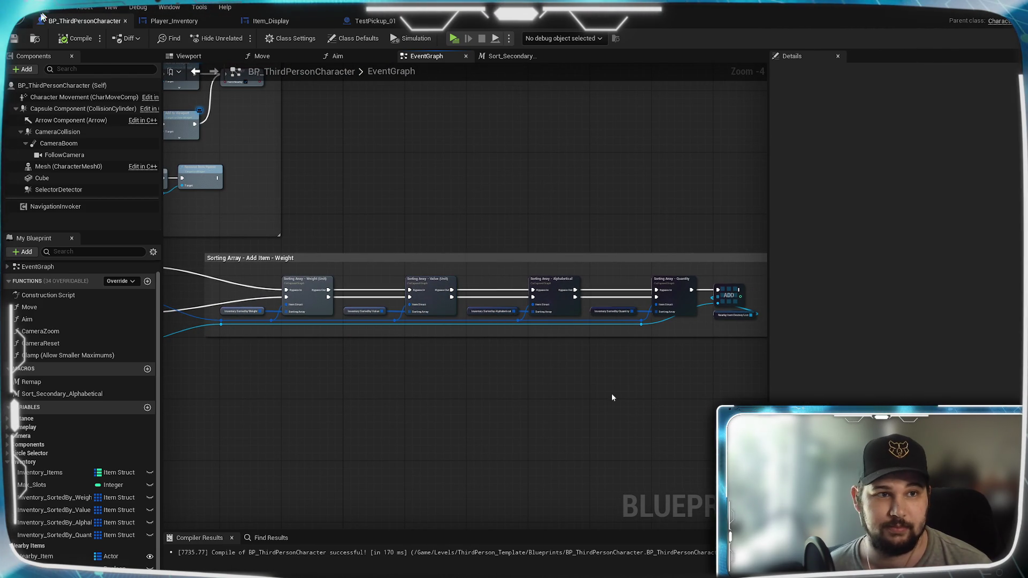
key("ctrl+s")
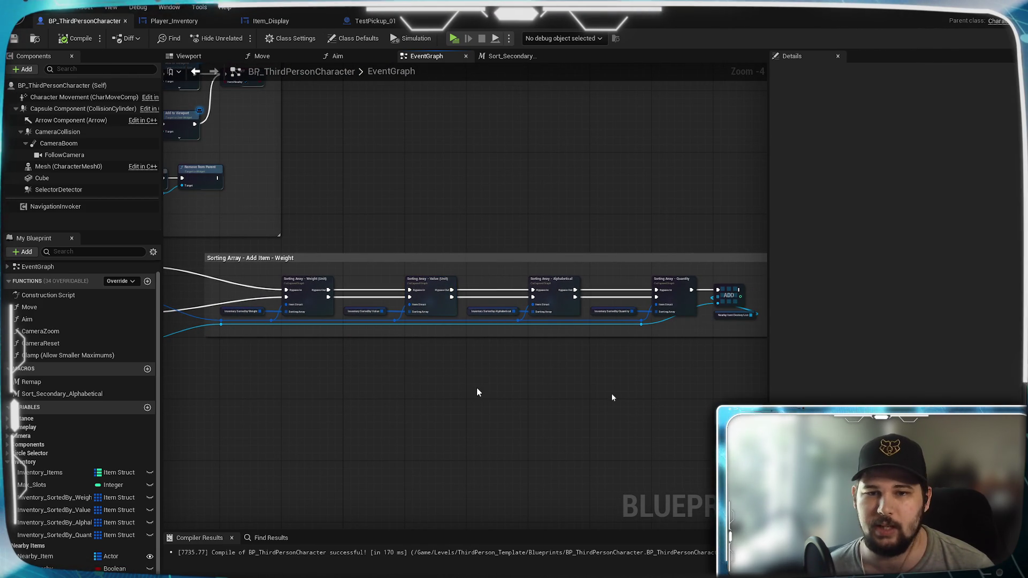
mouse_move(476, 388)
left_mouse_down()
mouse_move(404, 386)
mouse_move(447, 408)
left_mouse_up()
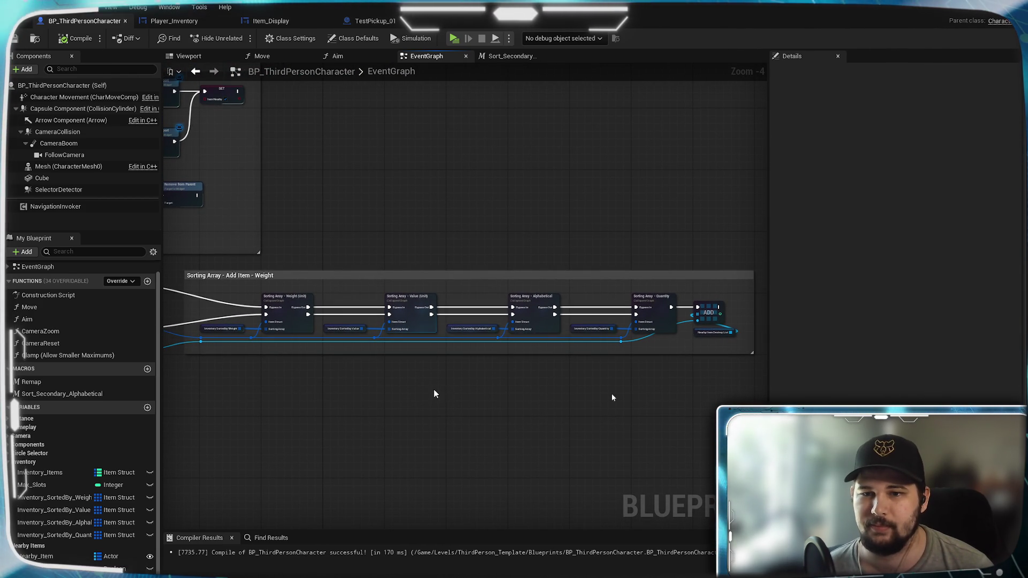